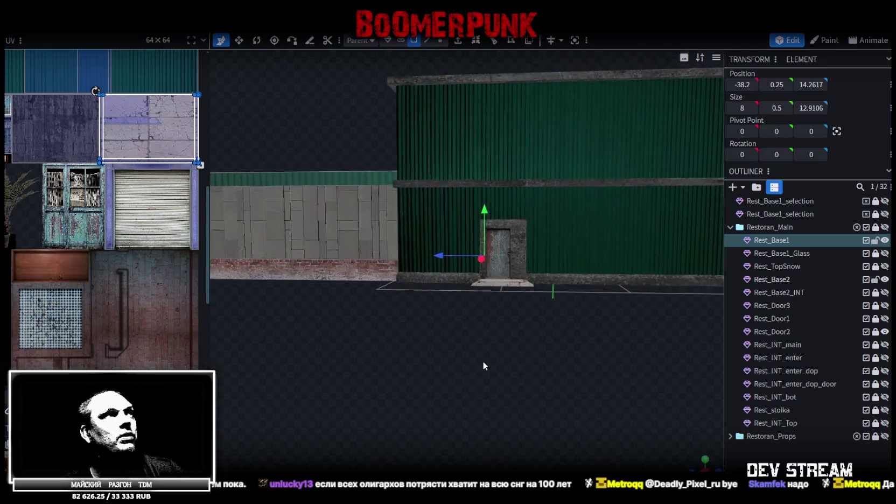
Inspect the restaurant's roof, rear yard and sides, and select the upper-storey wall Rest_Base2.
scroll(70, 289, down, 3)
scroll(99, 319, down, 2)
mouse_move(442, 377)
mouse_down()
mouse_move(473, 385)
mouse_move(443, 406)
mouse_move(476, 388)
mouse_move(410, 405)
mouse_move(340, 403)
mouse_up()
mouse_move(560, 353)
mouse_down()
mouse_move(542, 372)
mouse_move(562, 360)
mouse_move(526, 358)
mouse_move(549, 358)
mouse_move(549, 322)
mouse_move(547, 329)
mouse_up()
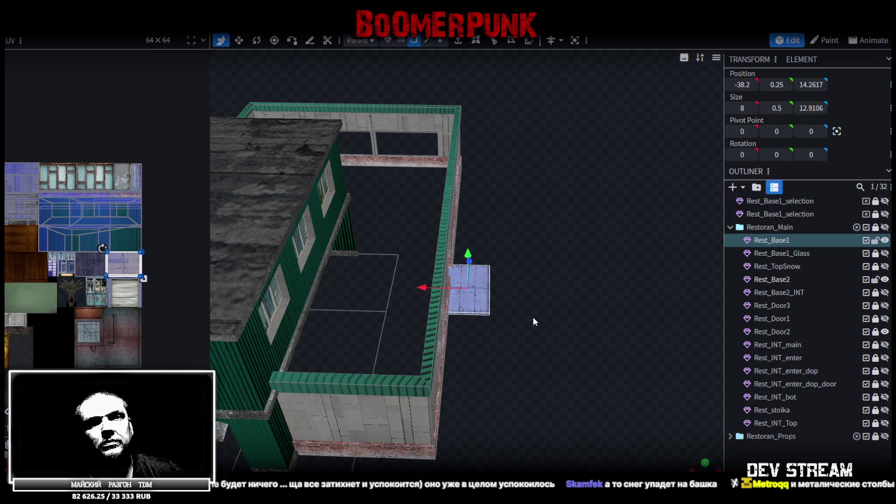
mouse_move(530, 319)
mouse_down()
mouse_move(510, 306)
mouse_move(400, 319)
mouse_move(354, 222)
mouse_up()
click(340, 200)
mouse_move(535, 407)
mouse_down()
mouse_move(353, 420)
mouse_move(345, 409)
mouse_move(330, 425)
mouse_move(401, 417)
mouse_move(280, 395)
mouse_move(271, 411)
mouse_move(435, 418)
mouse_up()
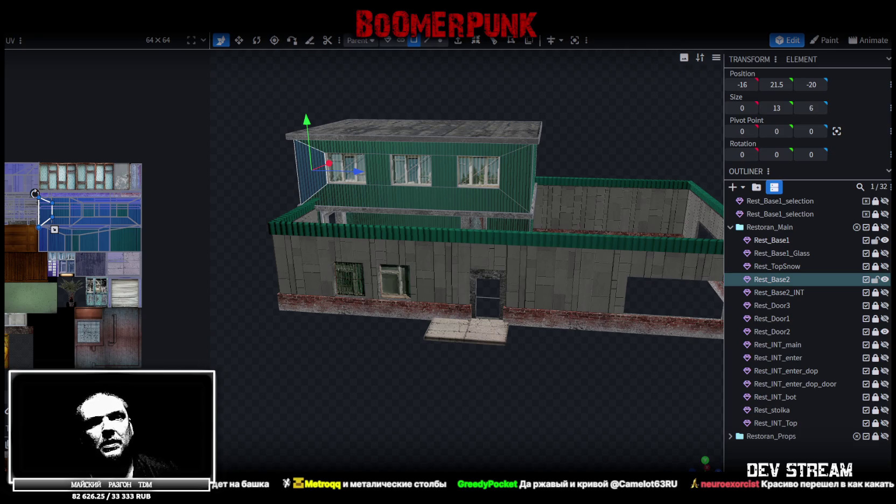
Inspect the door wall, corner and underside, and make the interior mesh Rest_Base2_INT visible.
mouse_move(548, 344)
mouse_down()
mouse_move(622, 391)
mouse_move(631, 382)
mouse_up()
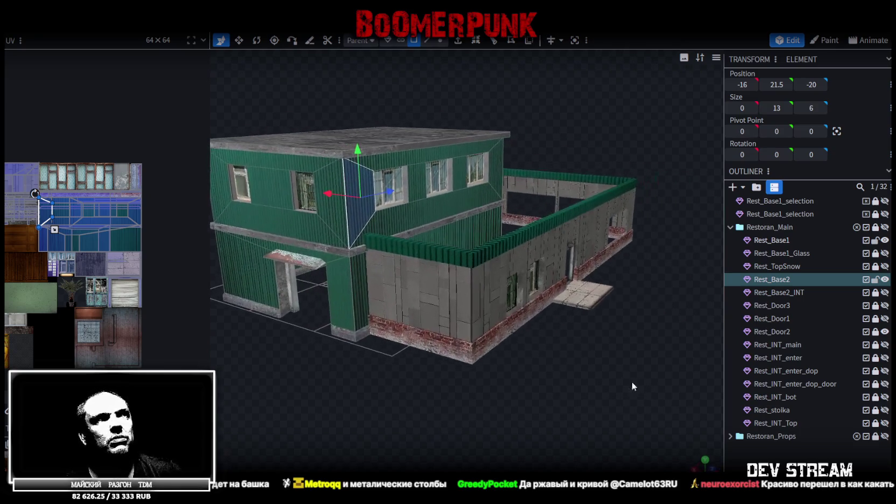
mouse_move(441, 422)
mouse_down()
mouse_move(572, 402)
mouse_move(362, 430)
mouse_move(536, 404)
mouse_move(510, 409)
mouse_move(518, 356)
mouse_move(590, 371)
mouse_move(510, 370)
mouse_move(511, 345)
mouse_move(529, 410)
mouse_up()
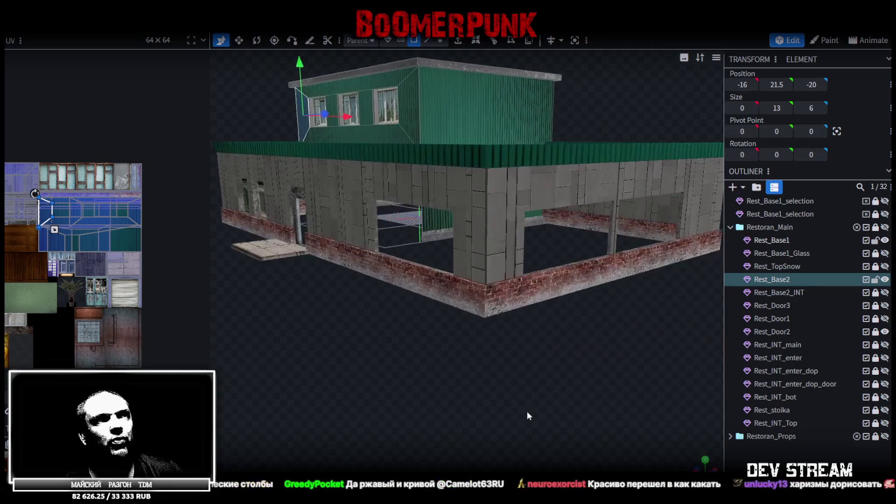
scroll(529, 410, down, 5)
scroll(627, 366, up, 1)
mouse_move(572, 273)
mouse_down()
mouse_move(341, 139)
mouse_move(444, 395)
mouse_move(509, 380)
mouse_move(415, 273)
mouse_up()
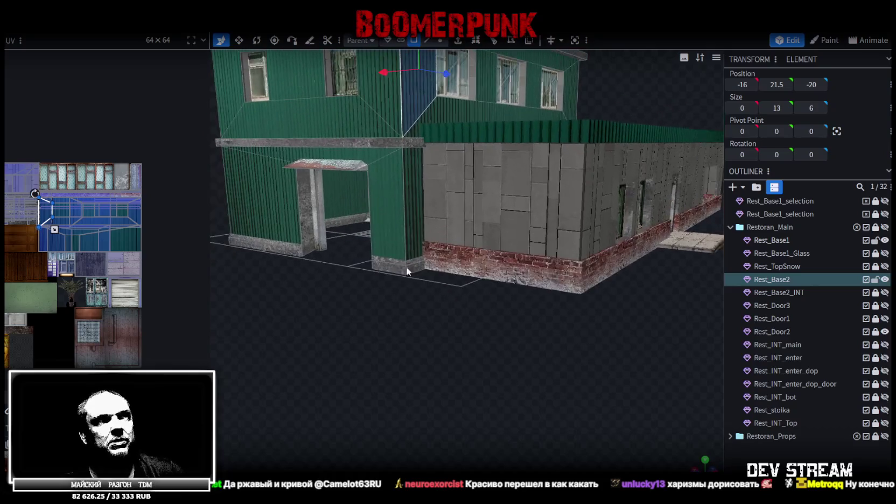
scroll(419, 327, up, 2)
mouse_move(420, 329)
mouse_down()
mouse_move(544, 359)
mouse_move(488, 330)
mouse_move(555, 317)
mouse_move(843, 305)
mouse_up()
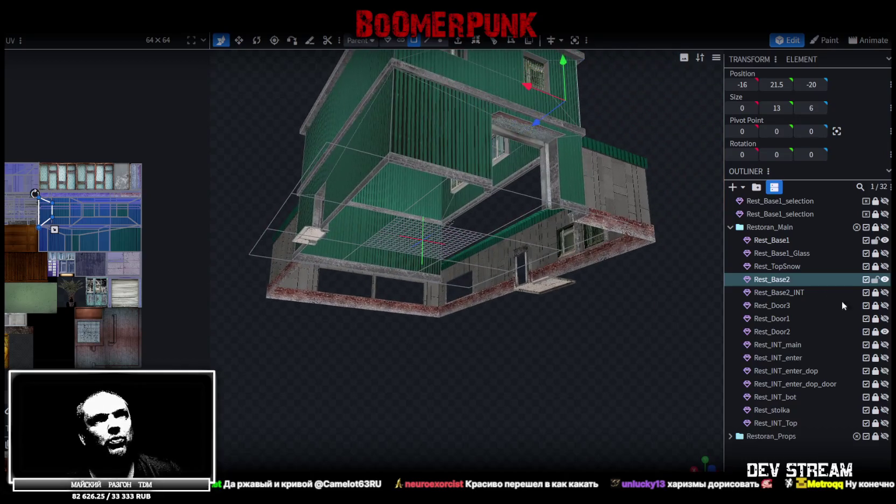
click(884, 293)
Check the front doorway and underside up close, then drag the Twitch chat popout over the viewport.
drag(535, 333, 495, 376)
scroll(495, 376, up, 3)
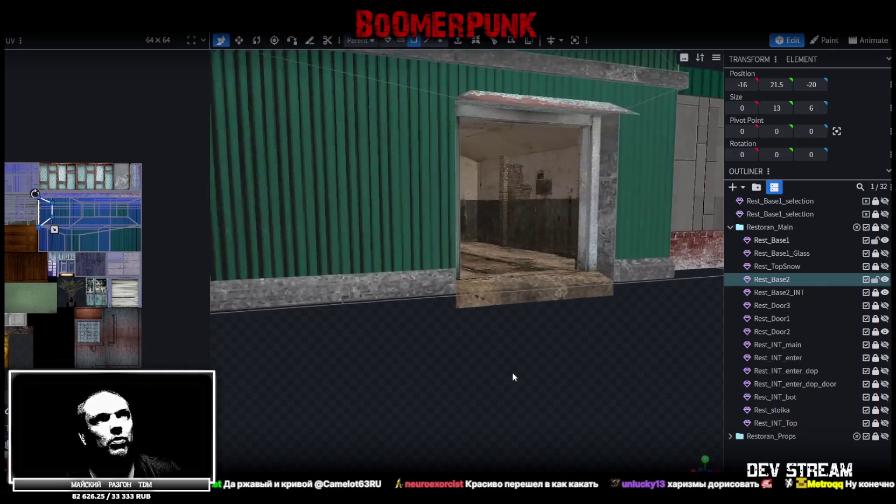
scroll(513, 373, up, 2)
scroll(521, 366, down, 5)
mouse_move(347, 374)
mouse_down()
mouse_move(405, 384)
mouse_move(422, 344)
mouse_move(437, 409)
mouse_move(425, 403)
mouse_move(422, 392)
mouse_move(445, 409)
mouse_move(409, 411)
mouse_move(443, 392)
mouse_move(452, 397)
mouse_move(408, 434)
mouse_move(415, 390)
mouse_move(593, 378)
mouse_up()
scroll(401, 414, up, 2)
scroll(433, 384, down, 3)
scroll(452, 397, down, 5)
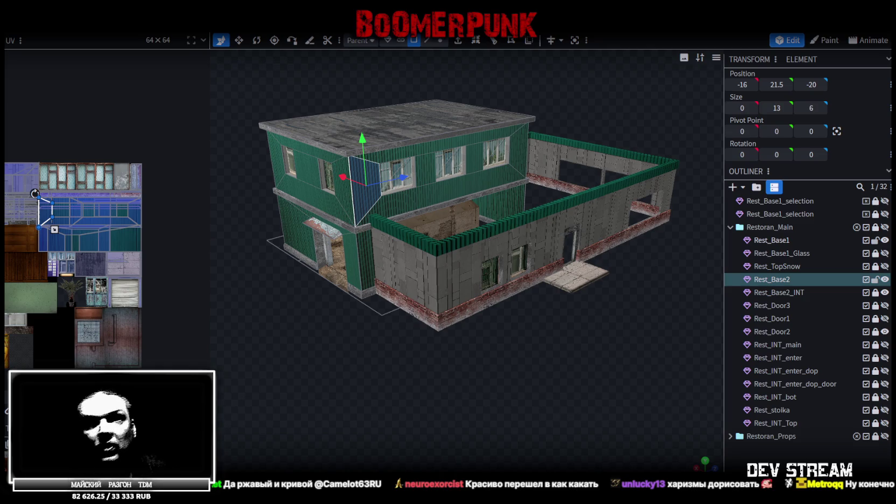
drag(659, 320, 415, 70)
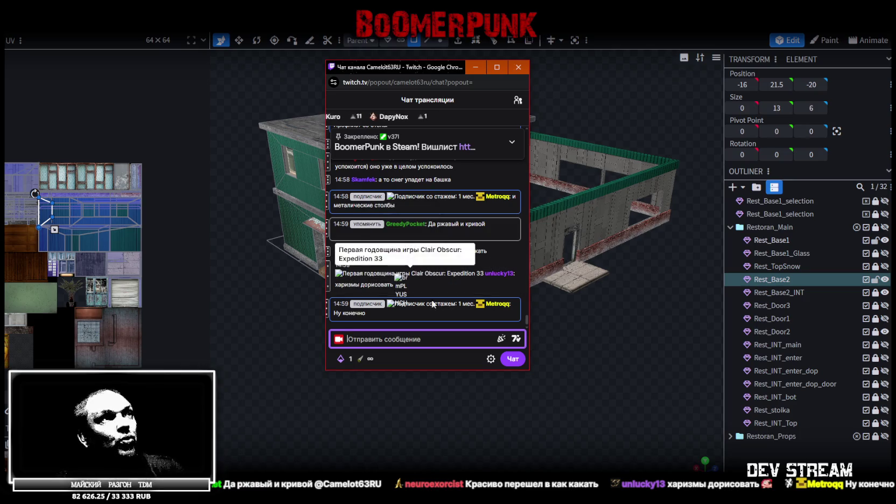
Read back through older Twitch chat messages, then leave the chat popout with Alt+Tab.
scroll(448, 289, up, 2)
scroll(447, 258, up, 2)
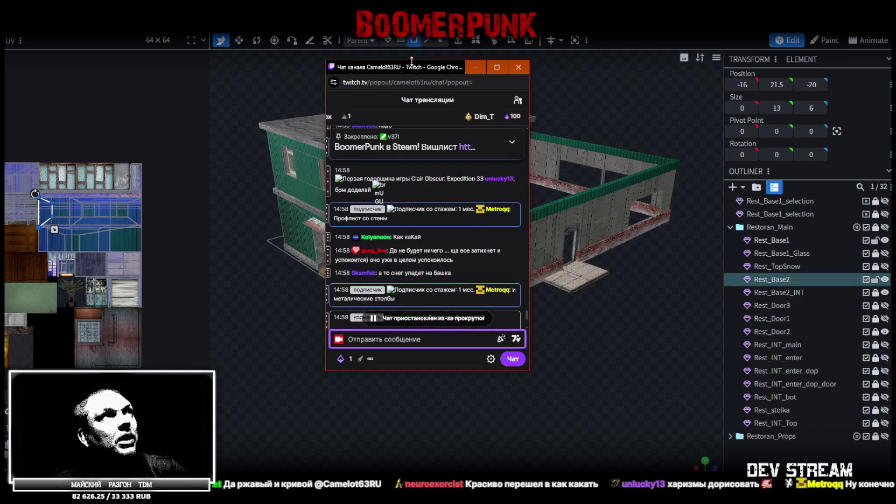
key(alt+Tab)
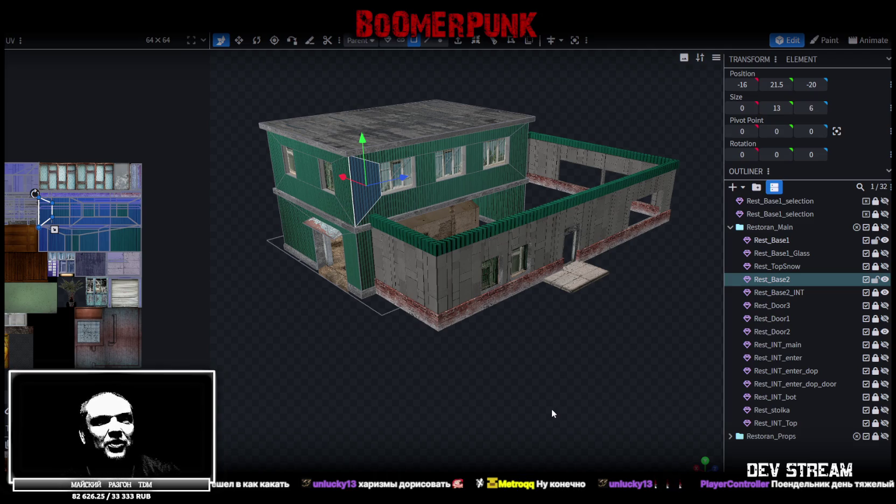
Review the front entrance, save the project as Build10.bbmodel, and select the lower wall Rest_Base1.
scroll(493, 376, up, 5)
mouse_move(495, 380)
mouse_down()
mouse_move(446, 376)
mouse_move(451, 358)
mouse_up()
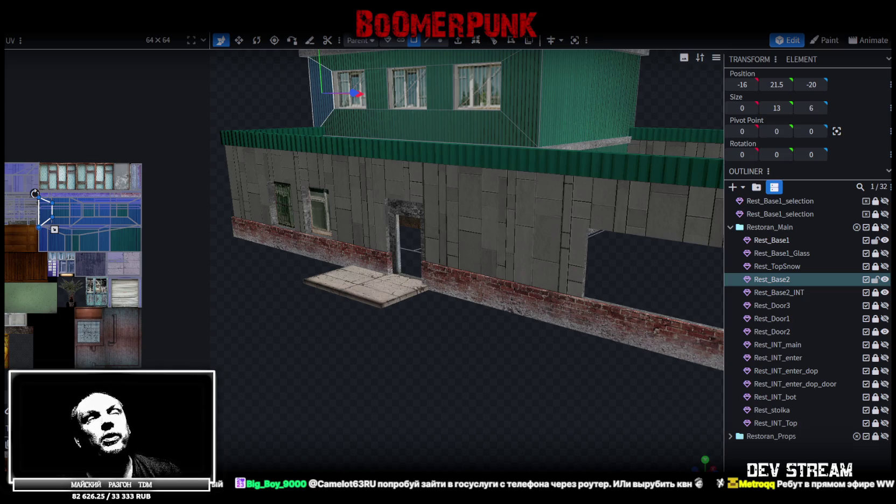
mouse_move(529, 389)
mouse_down()
mouse_move(506, 397)
mouse_move(516, 393)
mouse_up()
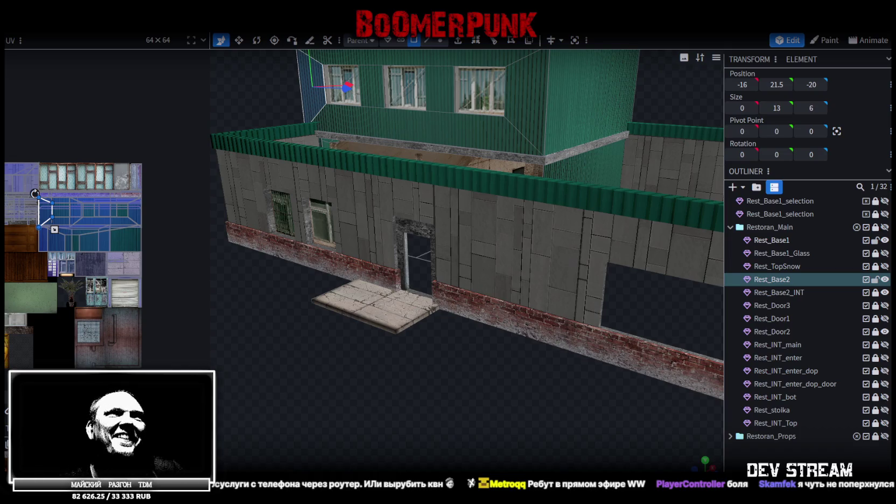
mouse_move(540, 375)
mouse_down()
mouse_move(410, 383)
mouse_move(536, 428)
mouse_move(460, 415)
mouse_move(456, 388)
mouse_move(530, 409)
mouse_move(432, 384)
mouse_move(486, 384)
mouse_up()
scroll(517, 383, down, 5)
key(ctrl+s)
scroll(464, 410, up, 2)
scroll(464, 406, up, 2)
click(523, 230)
Paste a copy of the entrance step's top face and lift it to just above the door.
mouse_move(570, 376)
mouse_down()
mouse_move(541, 384)
mouse_move(516, 352)
mouse_move(446, 395)
mouse_move(358, 345)
mouse_up()
scroll(519, 355, up, 3)
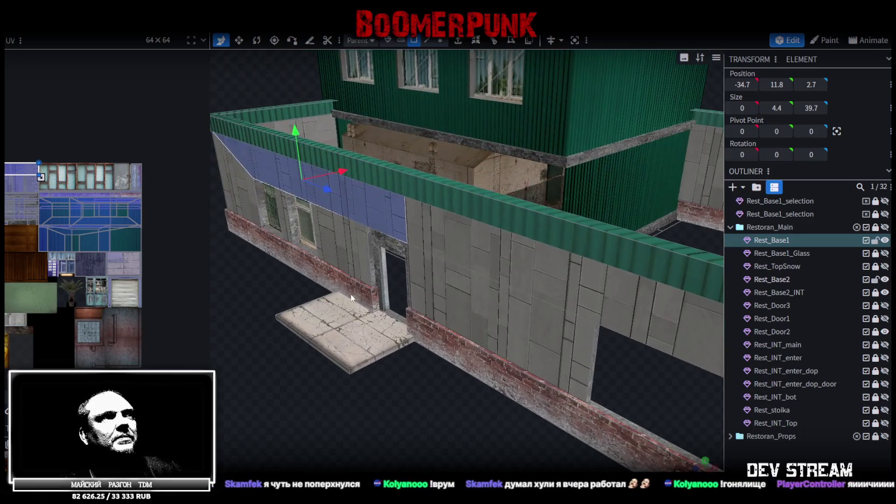
click(358, 345)
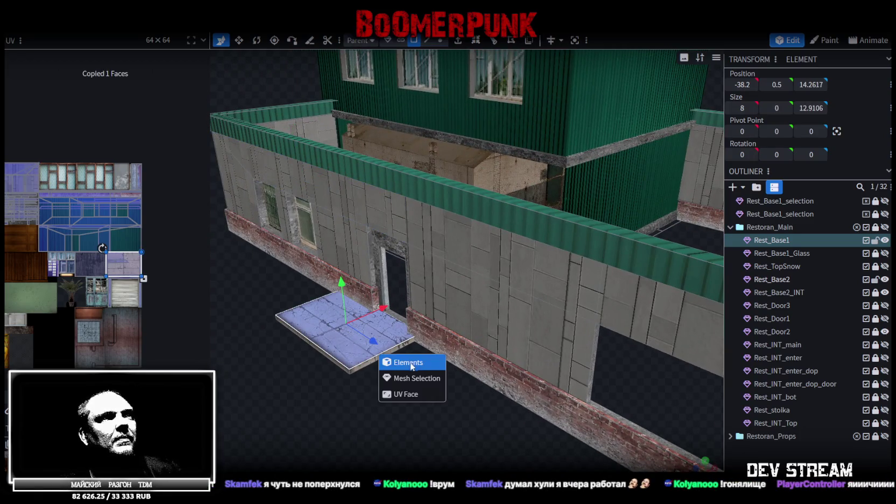
click(414, 380)
drag(339, 282, 335, 145)
mouse_move(275, 355)
mouse_down()
mouse_move(296, 345)
mouse_move(375, 168)
mouse_up()
drag(406, 196, 407, 199)
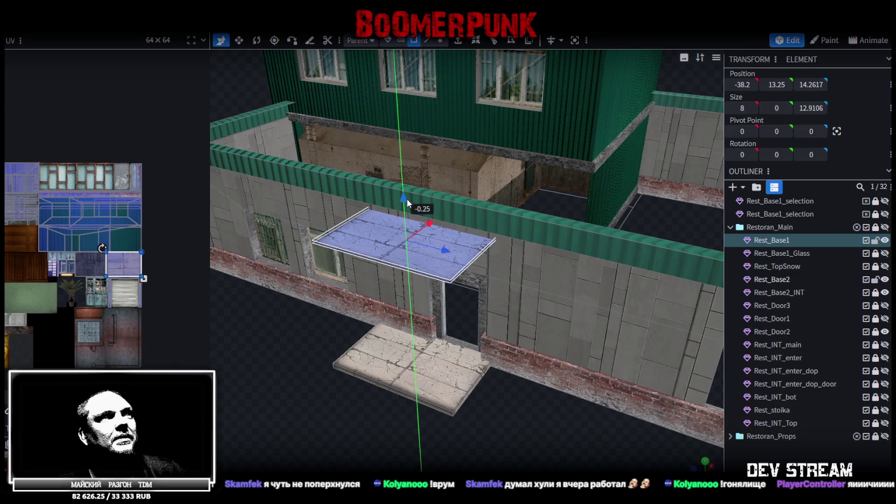
mouse_move(323, 398)
mouse_down()
mouse_move(277, 366)
mouse_move(276, 339)
mouse_up()
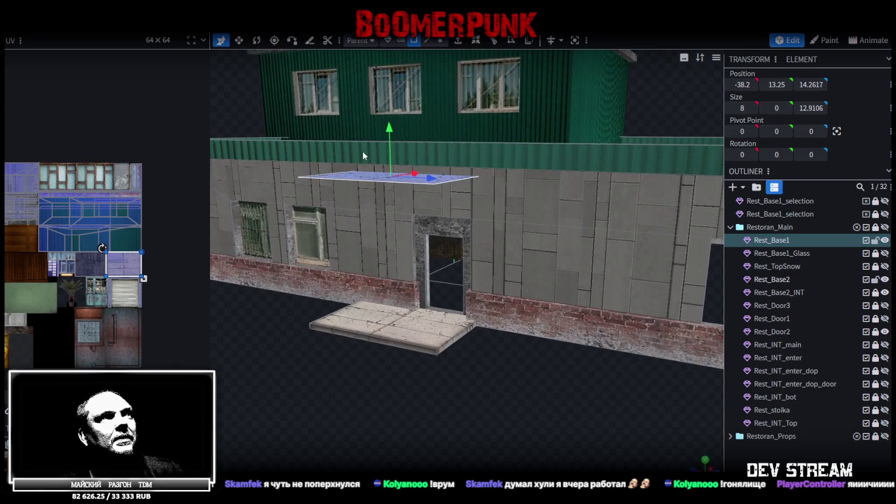
drag(386, 131, 391, 149)
drag(380, 182, 284, 362)
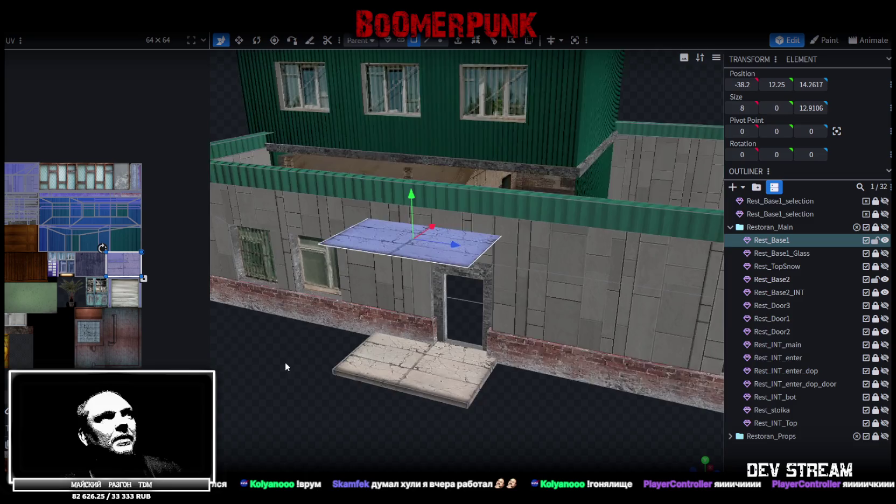
Extrude the raised face into a 0.2-thick slab and split it off as Rest_Base1_selection.
key(ctrl+c)
key(ctrl+v)
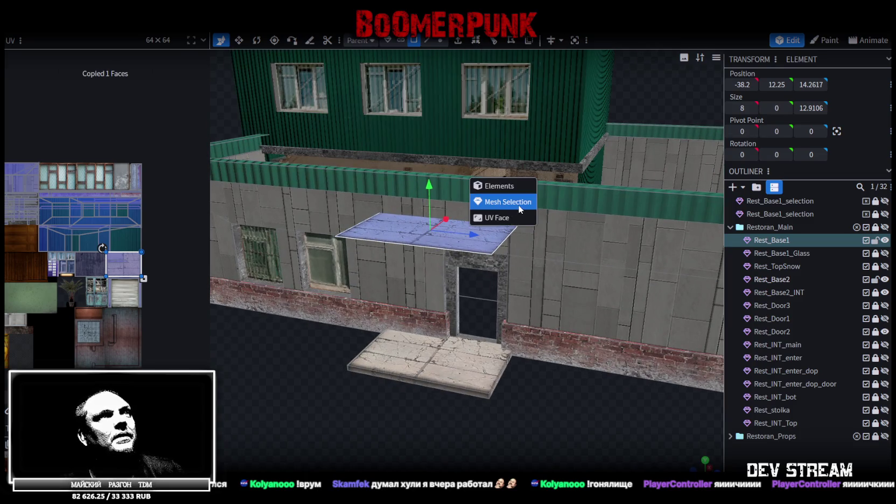
key(e)
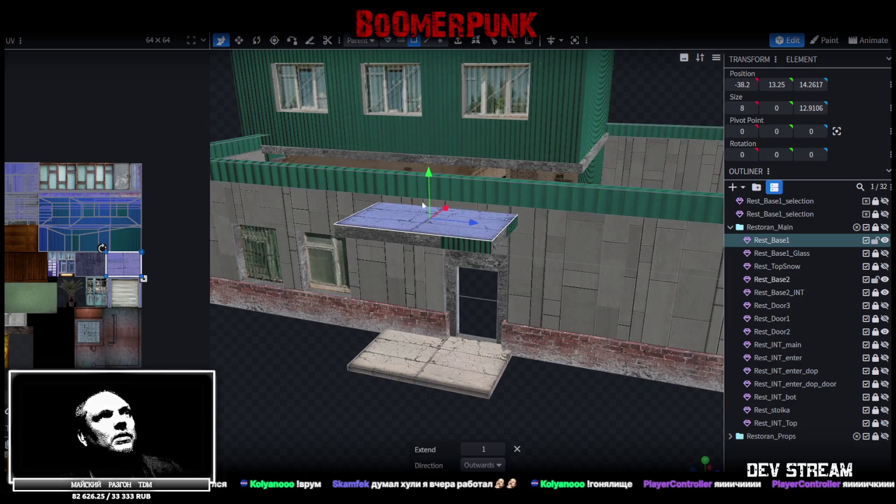
click(482, 449)
text(0.1)
mouse_move(517, 420)
mouse_down()
mouse_move(550, 389)
mouse_move(538, 386)
mouse_up()
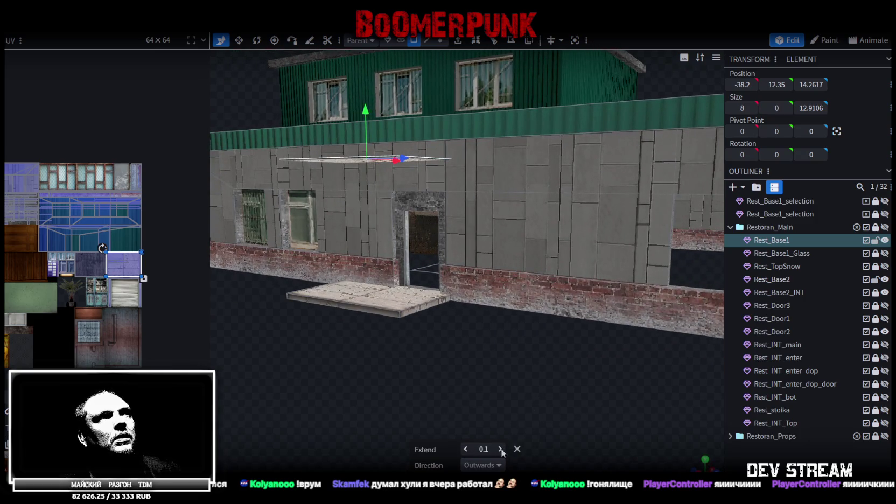
click(501, 449)
mouse_move(476, 355)
mouse_down()
mouse_move(403, 350)
mouse_move(322, 302)
mouse_move(295, 313)
mouse_move(382, 275)
mouse_move(395, 258)
mouse_up()
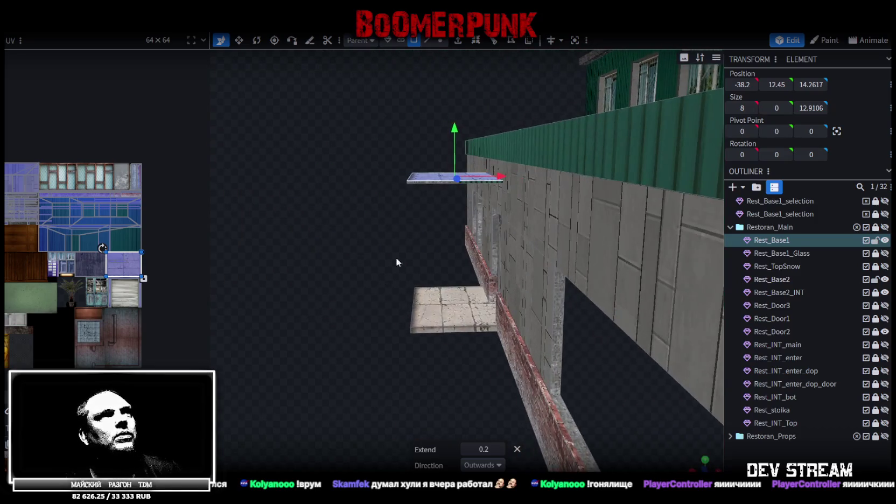
right_click(441, 196)
click(441, 308)
mouse_move(442, 308)
mouse_down()
mouse_move(355, 307)
mouse_move(520, 323)
mouse_move(484, 412)
mouse_move(524, 365)
mouse_move(550, 351)
mouse_move(423, 328)
mouse_move(376, 298)
mouse_move(354, 320)
mouse_move(347, 308)
mouse_move(506, 266)
mouse_up()
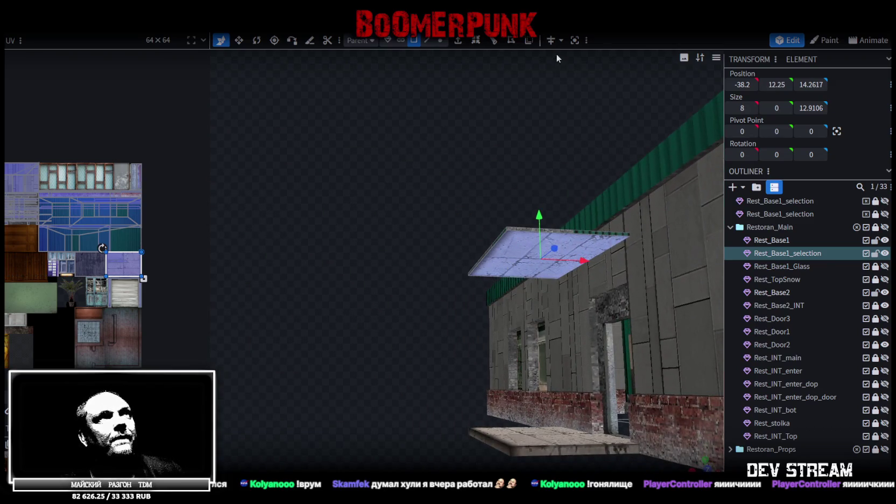
Frame the canopy face and rotate its UV mapping in the UV editor.
mouse_move(474, 161)
mouse_down()
mouse_move(468, 191)
mouse_move(524, 389)
mouse_move(485, 371)
mouse_up()
key(KP_1)
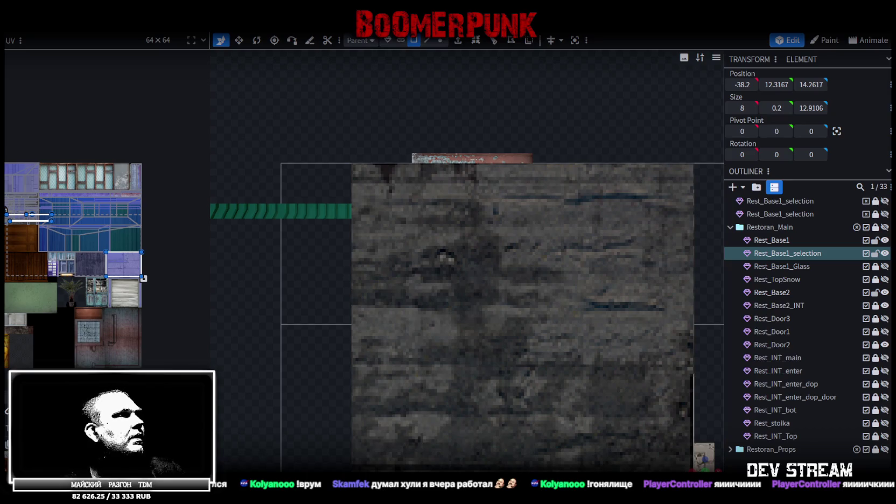
click(72, 256)
right_click(89, 247)
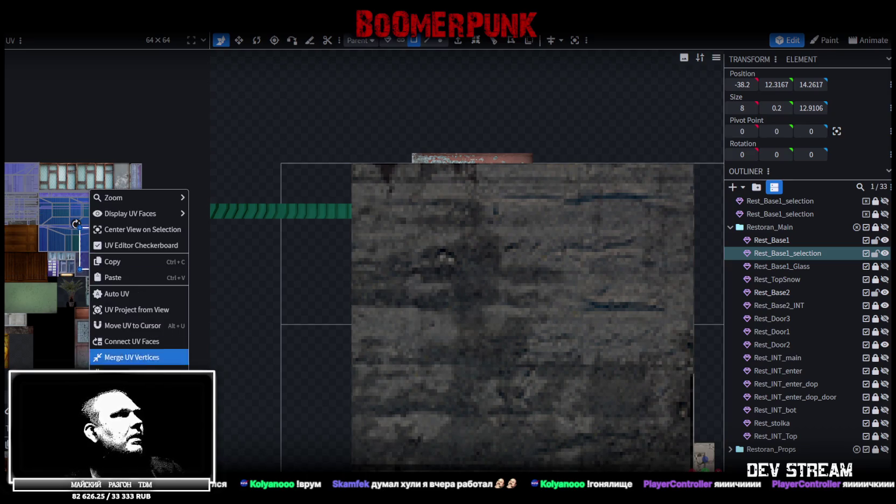
click(124, 324)
Move the canopy's UV onto the blue corrugated sheet area and shrink it to fit.
scroll(81, 242, up, 4)
drag(78, 273, 48, 242)
scroll(81, 253, down, 2)
drag(112, 250, 98, 263)
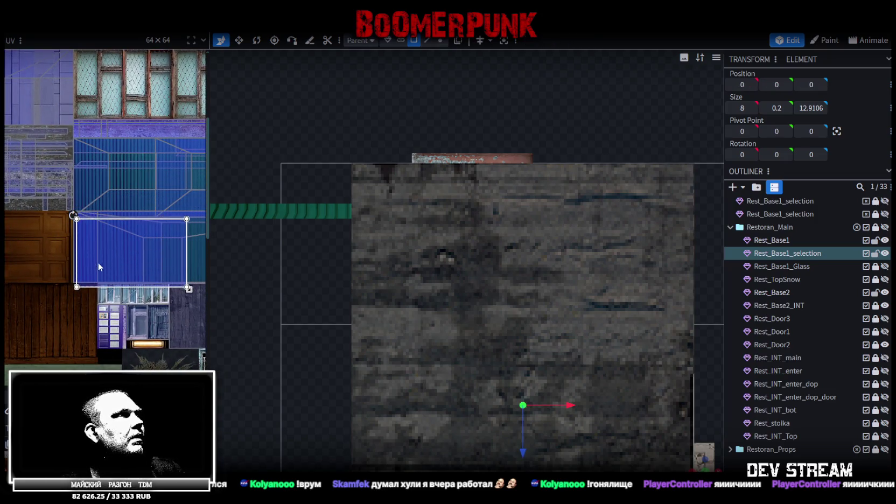
scroll(75, 251, up, 3)
scroll(75, 252, up, 2)
scroll(97, 260, down, 2)
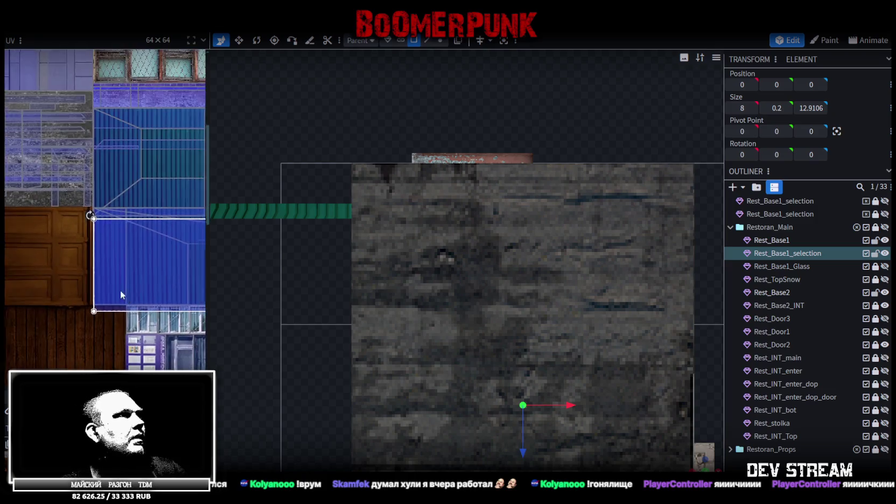
drag(127, 295, 183, 312)
scroll(420, 383, down, 4)
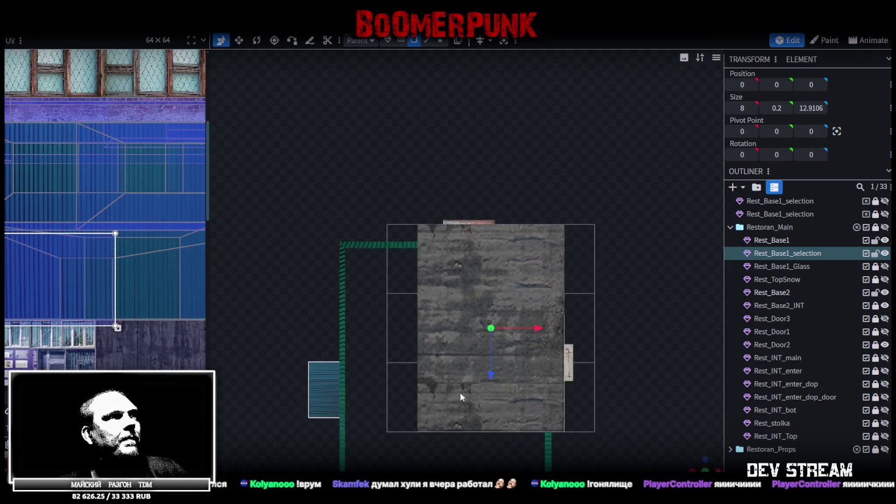
right_drag(460, 392, 574, 286)
scroll(574, 286, up, 1)
drag(116, 328, 51, 306)
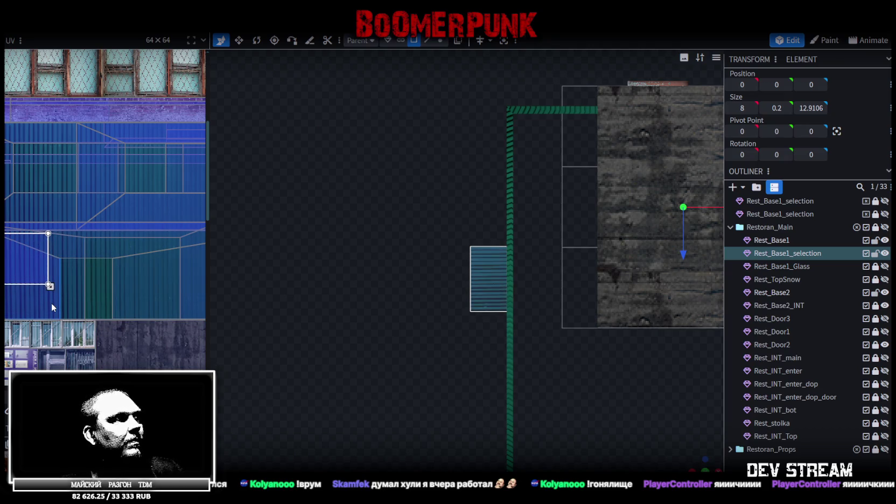
mouse_move(457, 409)
mouse_down()
mouse_move(459, 347)
mouse_move(574, 372)
mouse_move(560, 359)
mouse_up()
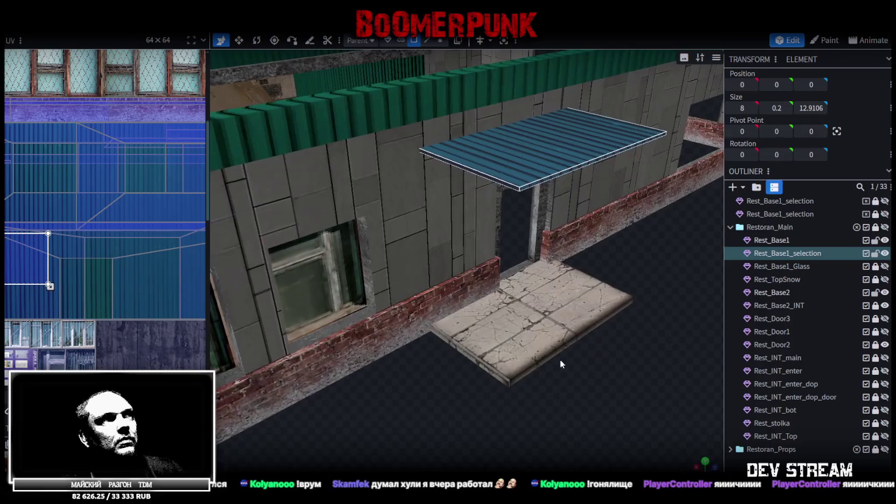
Remap the roof's UV rectangle onto the corrugated roof texture.
scroll(69, 283, up, 3)
scroll(140, 235, up, 3)
scroll(168, 229, up, 2)
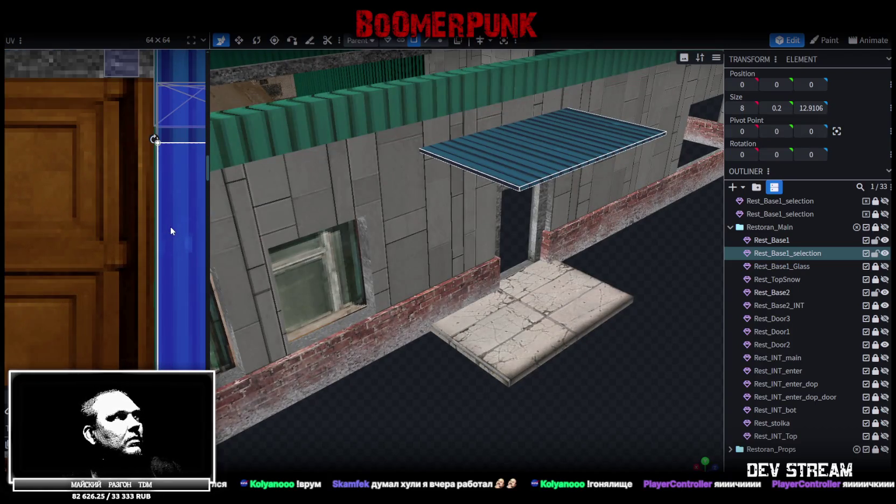
scroll(171, 240, up, 1)
scroll(169, 238, up, 2)
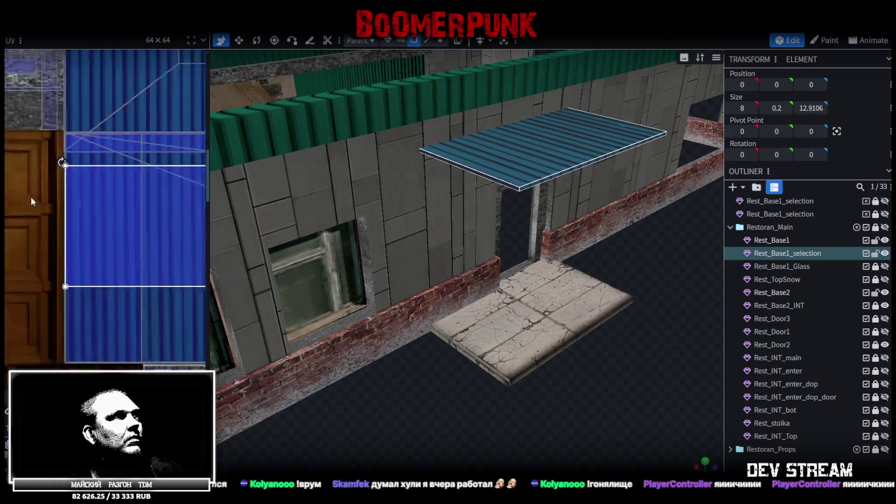
scroll(164, 246, up, 2)
scroll(128, 236, up, 1)
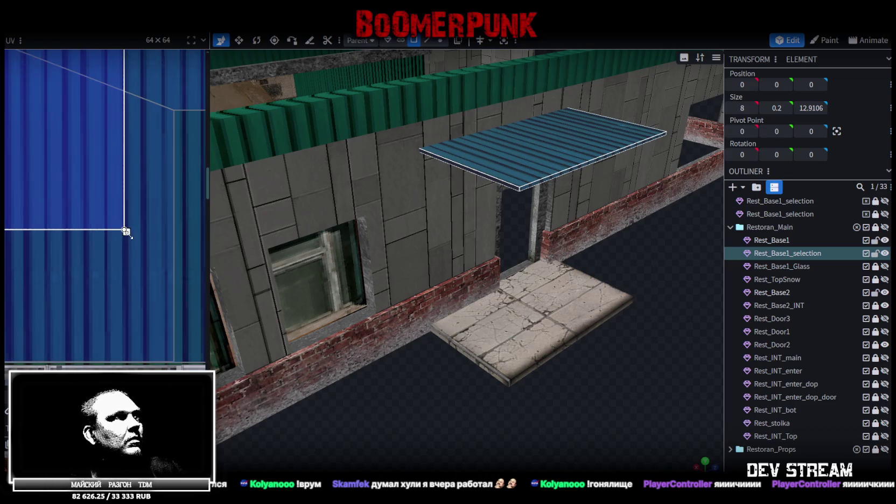
drag(126, 231, 125, 363)
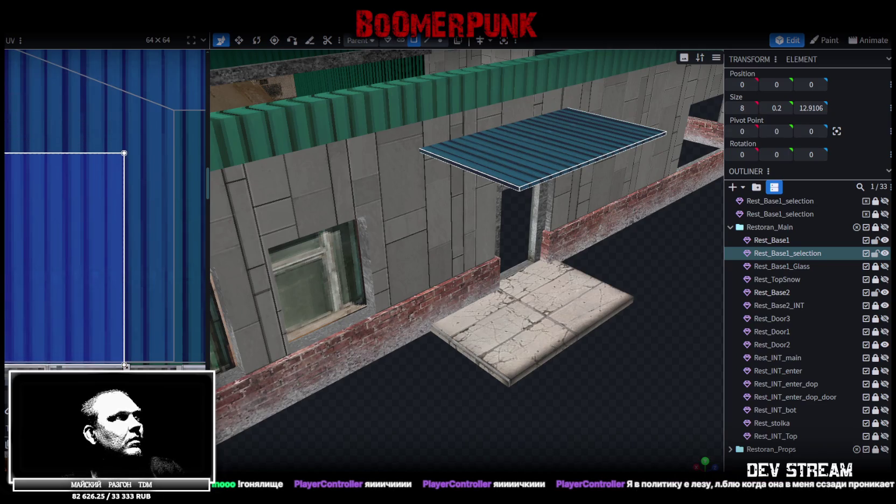
mouse_move(388, 377)
mouse_down()
mouse_move(437, 372)
mouse_move(504, 417)
mouse_move(399, 417)
mouse_move(460, 246)
mouse_move(303, 253)
mouse_up()
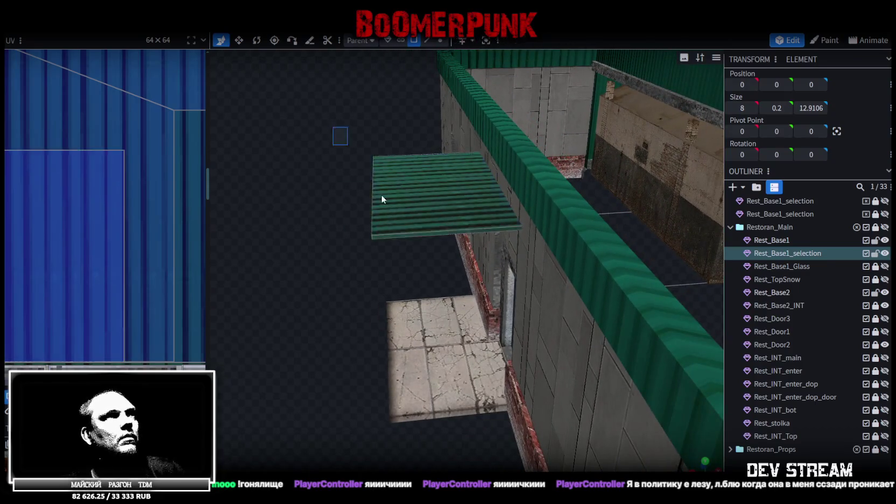
Shift the roof along X and merge its overlapping vertices.
drag(333, 127, 413, 243)
drag(481, 188, 404, 187)
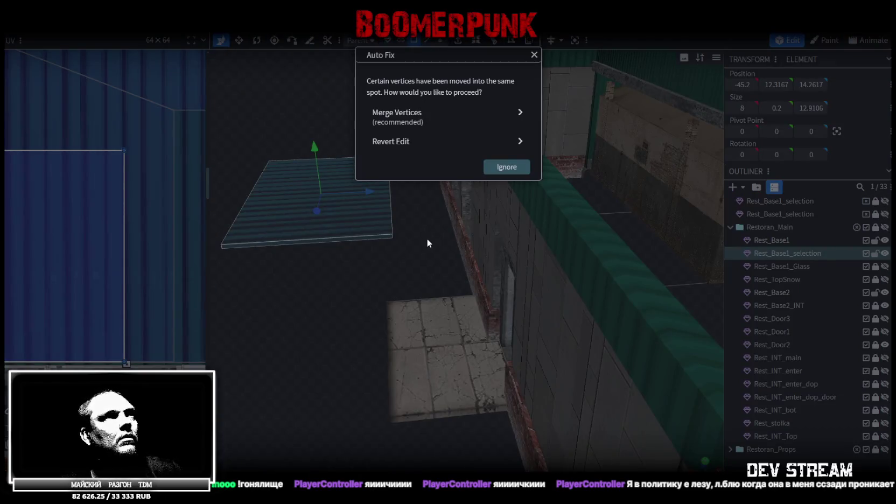
click(416, 123)
mouse_move(399, 232)
mouse_down()
mouse_move(347, 264)
mouse_move(336, 207)
mouse_up()
click(328, 215)
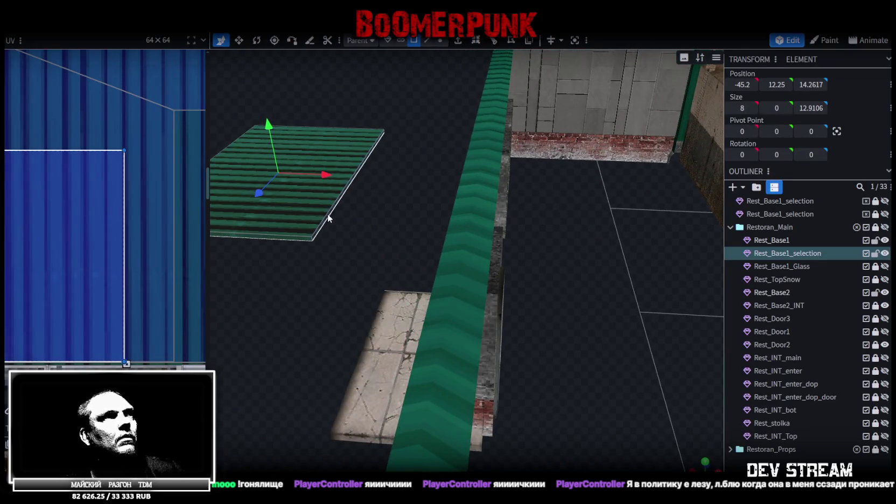
mouse_move(333, 235)
mouse_down()
mouse_move(446, 320)
mouse_move(495, 259)
mouse_move(480, 257)
mouse_up()
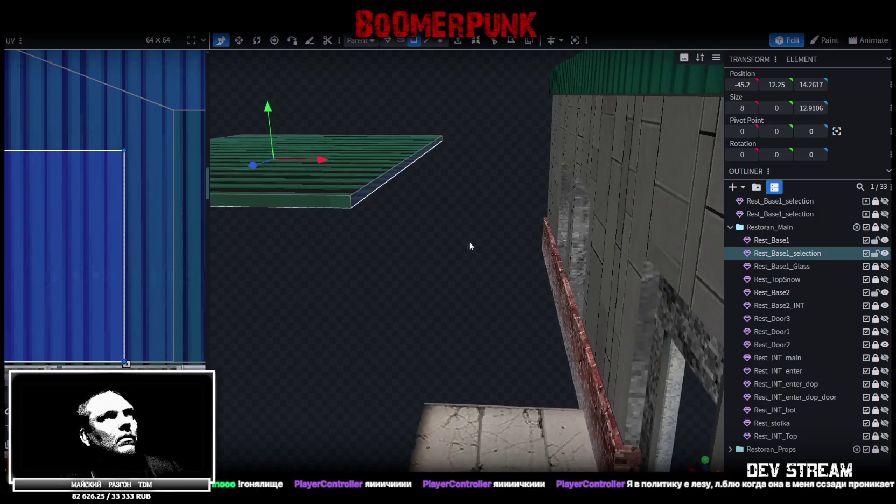
mouse_move(364, 191)
mouse_down()
mouse_move(324, 256)
mouse_move(311, 258)
mouse_move(402, 259)
mouse_move(383, 264)
mouse_up()
Move the green roof plane back over the entrance door.
click(576, 179)
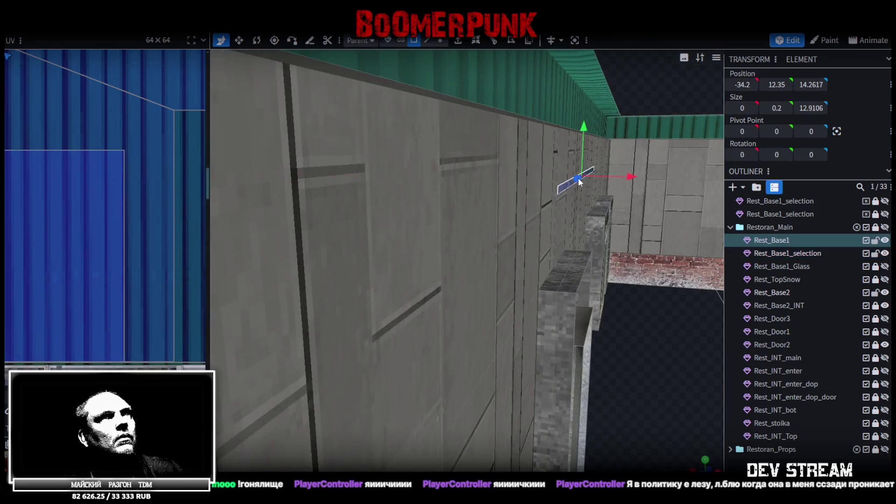
mouse_move(574, 190)
mouse_down()
mouse_move(509, 249)
mouse_move(378, 168)
mouse_move(417, 151)
mouse_move(391, 152)
mouse_up()
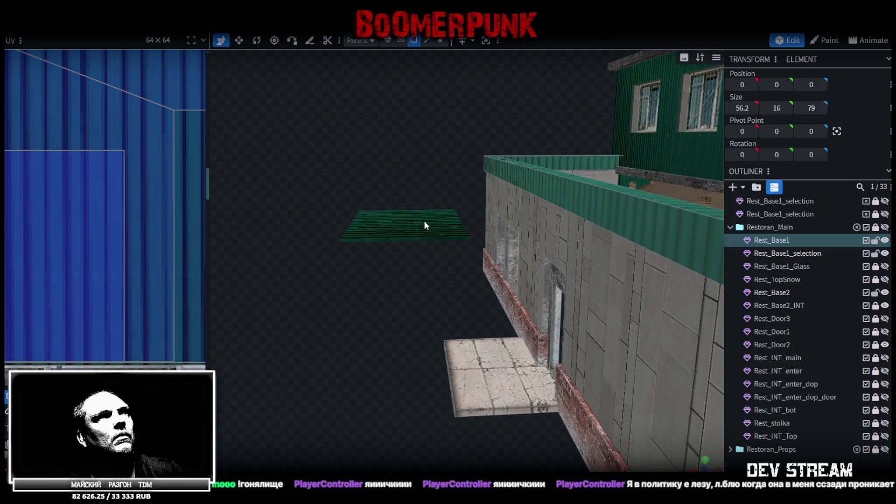
click(402, 221)
drag(455, 225, 537, 221)
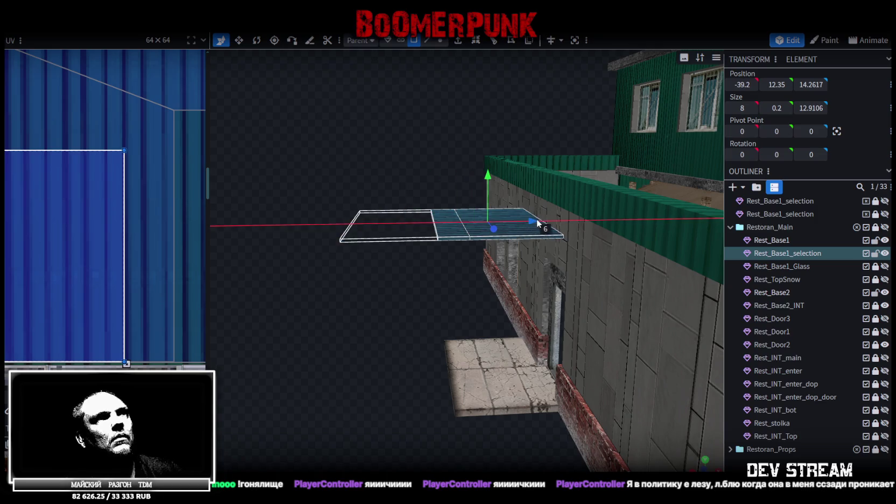
mouse_move(484, 149)
mouse_down()
mouse_move(468, 142)
mouse_move(488, 232)
mouse_move(484, 243)
mouse_move(457, 248)
mouse_move(468, 175)
mouse_move(473, 186)
mouse_up()
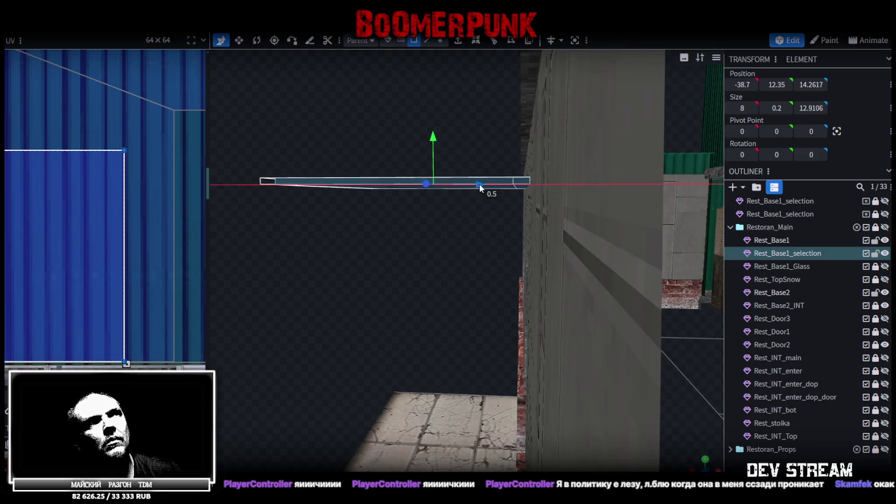
mouse_move(423, 250)
mouse_down()
mouse_move(583, 227)
mouse_move(634, 277)
mouse_move(549, 345)
mouse_move(459, 317)
mouse_move(441, 288)
mouse_move(515, 254)
mouse_up()
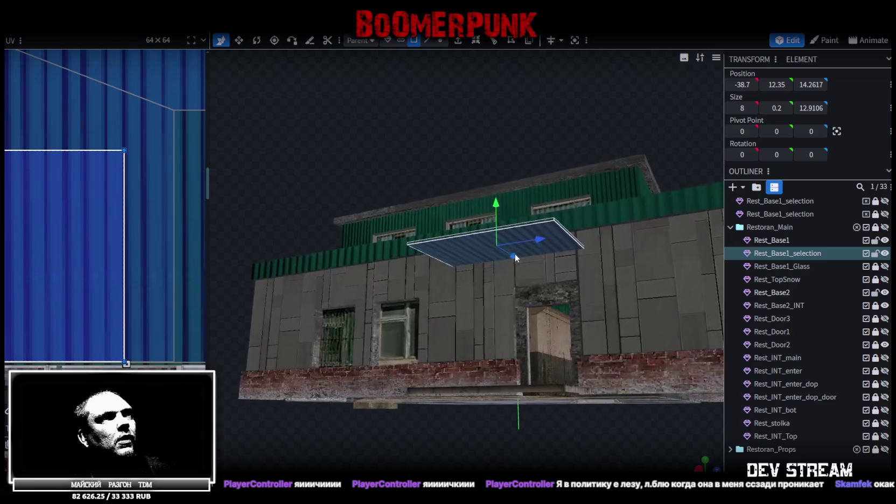
Select the whole canopy face, copy it and paste a duplicate.
scroll(90, 238, down, 2)
scroll(83, 230, down, 2)
mouse_move(354, 454)
mouse_down()
mouse_move(373, 388)
mouse_move(329, 428)
mouse_move(511, 225)
mouse_move(499, 201)
mouse_up()
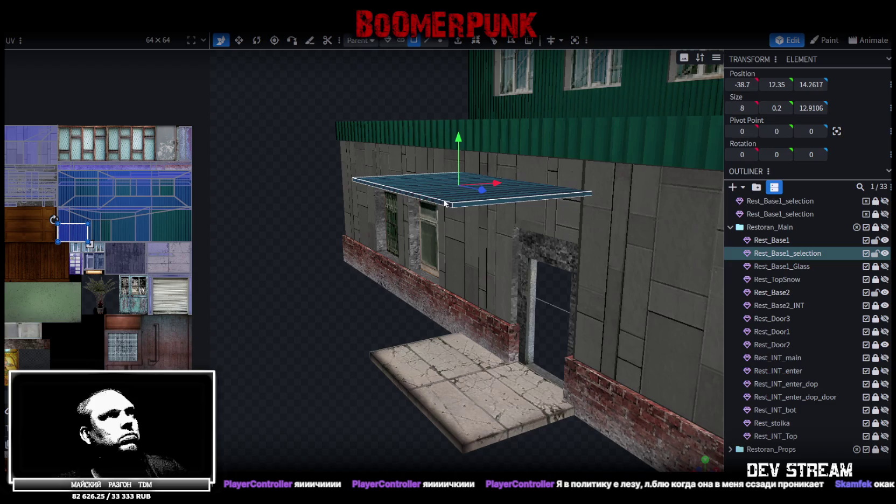
click(479, 203)
mouse_move(348, 301)
mouse_down()
mouse_move(369, 247)
mouse_move(389, 243)
mouse_move(391, 263)
mouse_move(408, 273)
mouse_move(506, 195)
mouse_move(431, 276)
mouse_move(456, 418)
mouse_move(518, 446)
mouse_move(518, 396)
mouse_move(486, 394)
mouse_move(414, 419)
mouse_move(412, 428)
mouse_move(366, 401)
mouse_move(394, 356)
mouse_move(391, 404)
mouse_move(420, 334)
mouse_move(404, 390)
mouse_move(399, 354)
mouse_move(369, 445)
mouse_move(316, 168)
mouse_move(357, 172)
mouse_up()
click(530, 180)
key(ctrl+c)
key(ctrl+v)
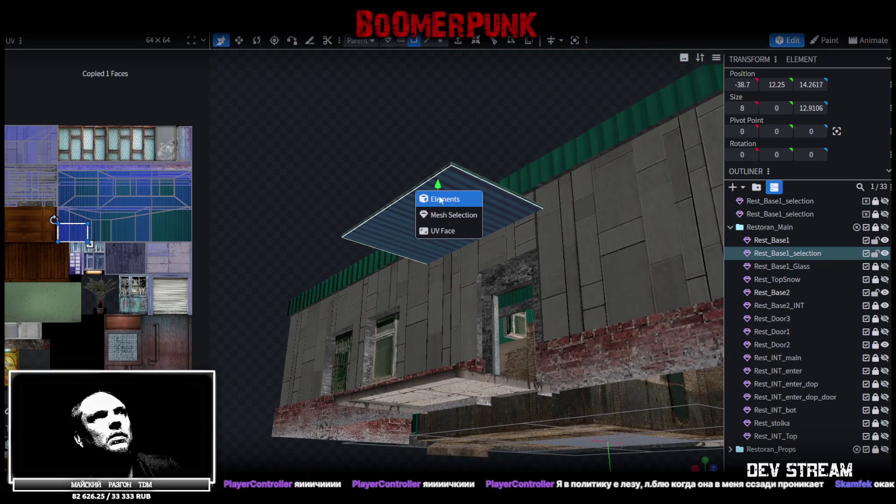
Paste the face as a Mesh Selection and shrink it to a small post-sized square.
click(466, 217)
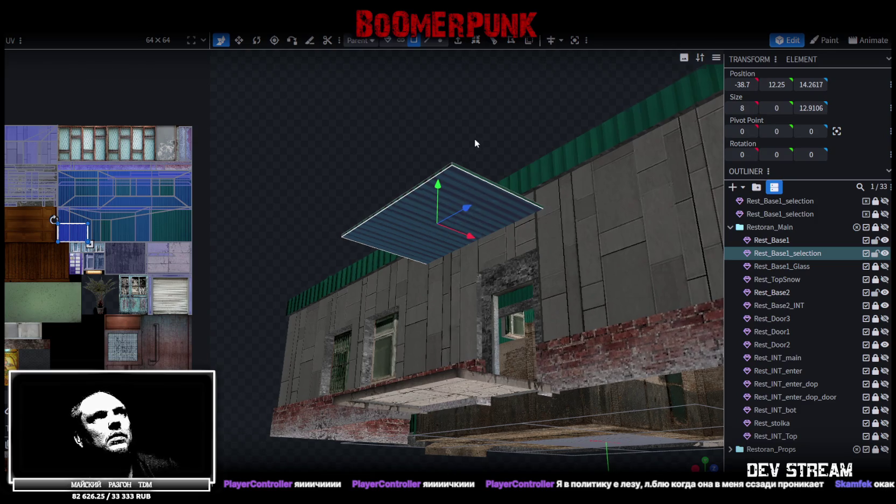
drag(473, 142, 511, 122)
drag(461, 221, 428, 206)
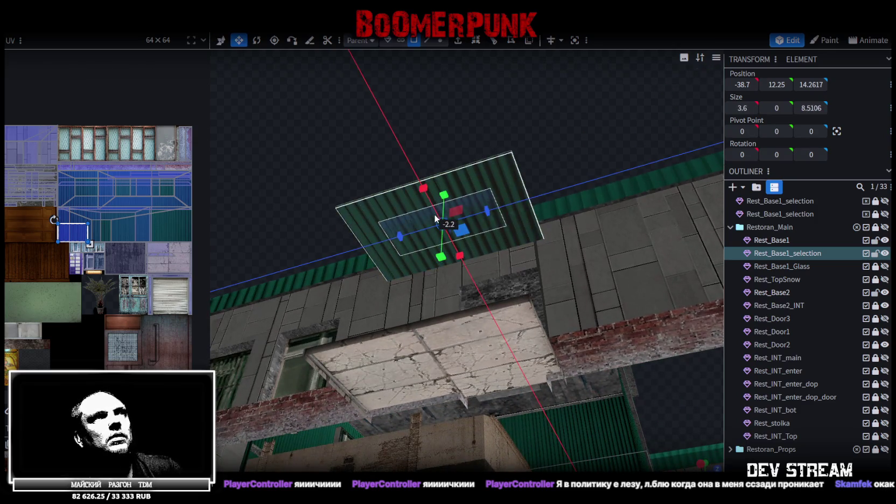
mouse_move(429, 205)
mouse_down()
mouse_move(464, 223)
mouse_move(456, 221)
mouse_up()
drag(574, 154, 476, 184)
Place the small square under the canopy's outer corner and extrude it downward.
key(v)
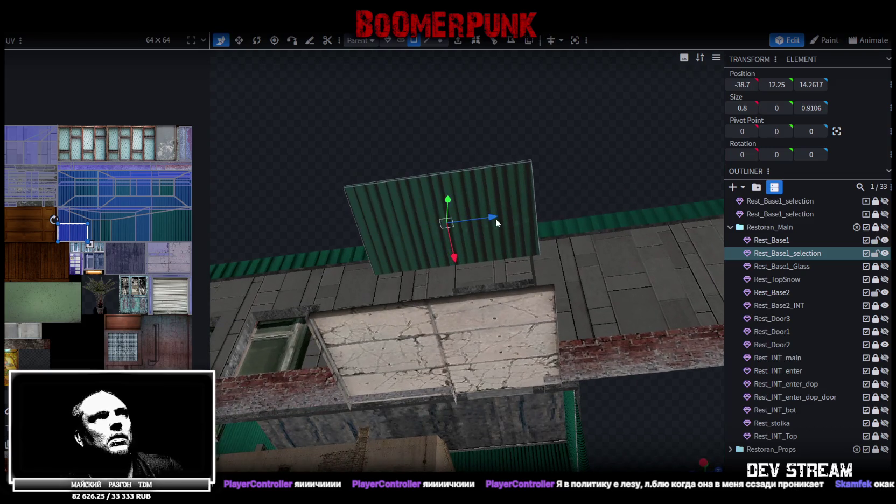
mouse_move(496, 221)
mouse_down()
mouse_move(571, 219)
mouse_move(554, 207)
mouse_move(520, 152)
mouse_up()
key(s)
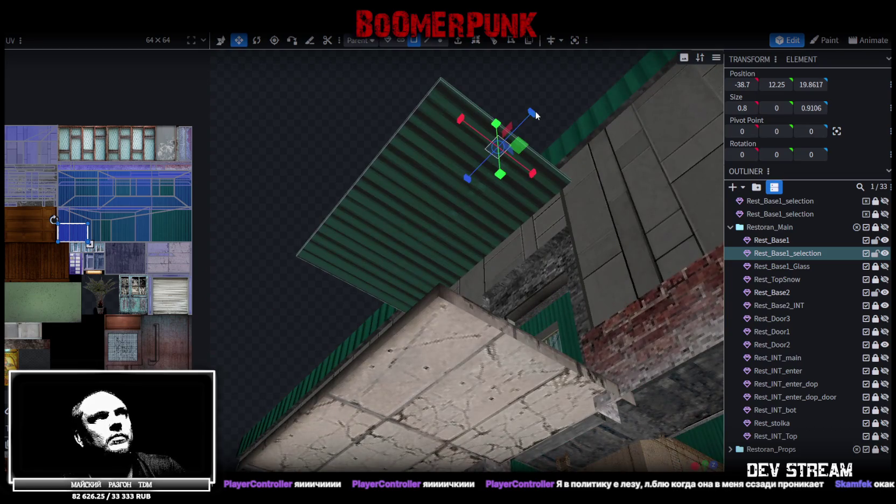
key(v)
mouse_move(516, 157)
mouse_down()
mouse_move(488, 136)
mouse_move(534, 98)
mouse_move(550, 167)
mouse_move(515, 231)
mouse_move(486, 197)
mouse_up()
click(459, 42)
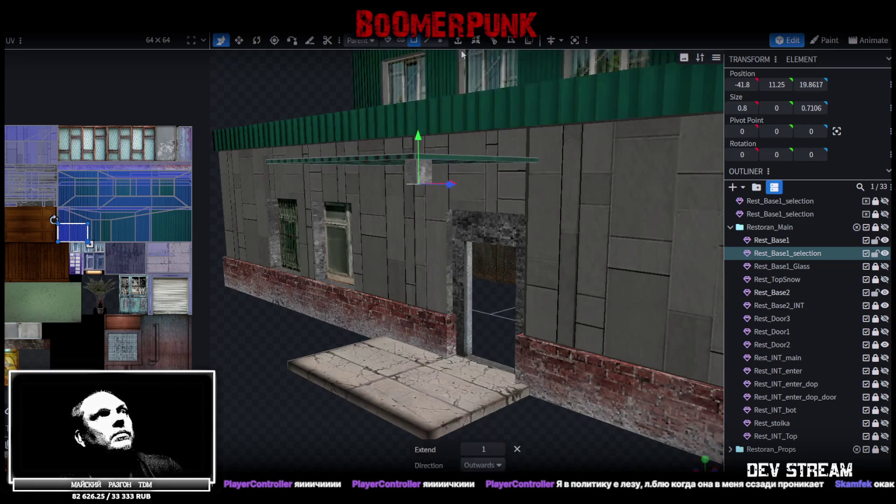
Pull the extruded square down to the porch floor as an 11.75-tall post, nudging it along X.
drag(418, 144, 424, 369)
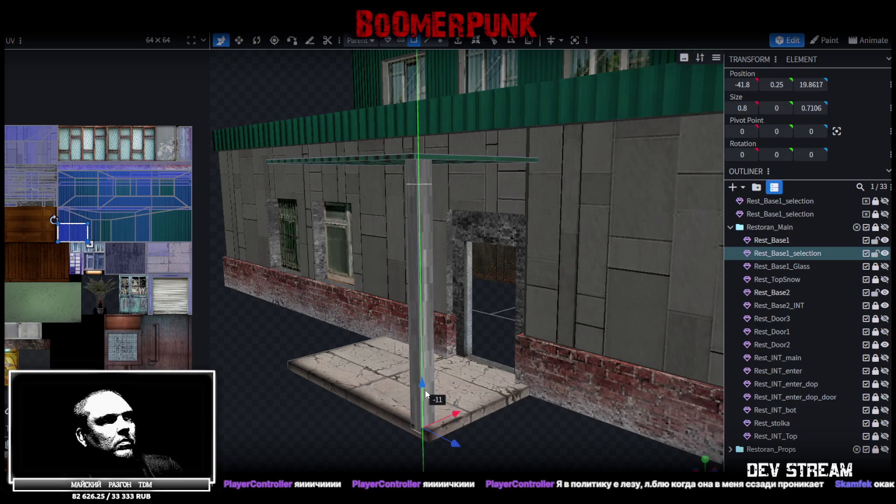
mouse_move(314, 462)
mouse_down()
mouse_move(301, 434)
mouse_move(351, 398)
mouse_move(250, 266)
mouse_up()
scroll(324, 420, up, 3)
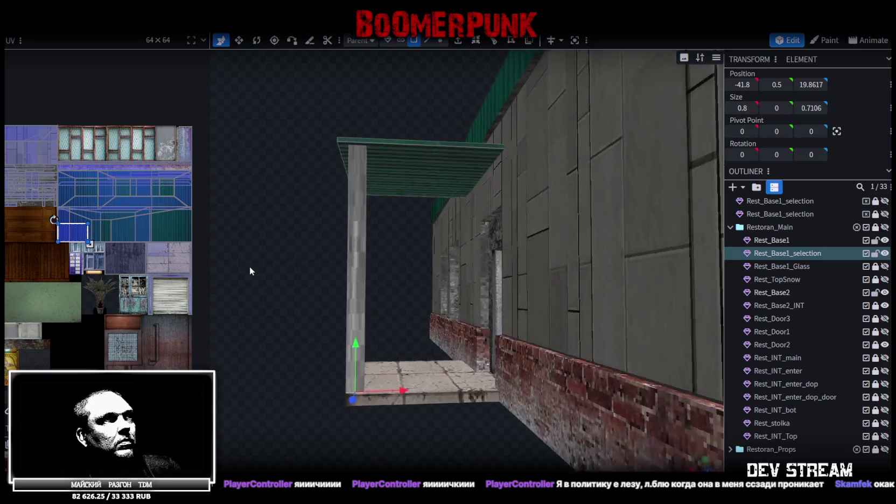
mouse_move(415, 162)
mouse_down()
mouse_move(407, 246)
mouse_move(414, 255)
mouse_move(442, 236)
mouse_up()
click(377, 251)
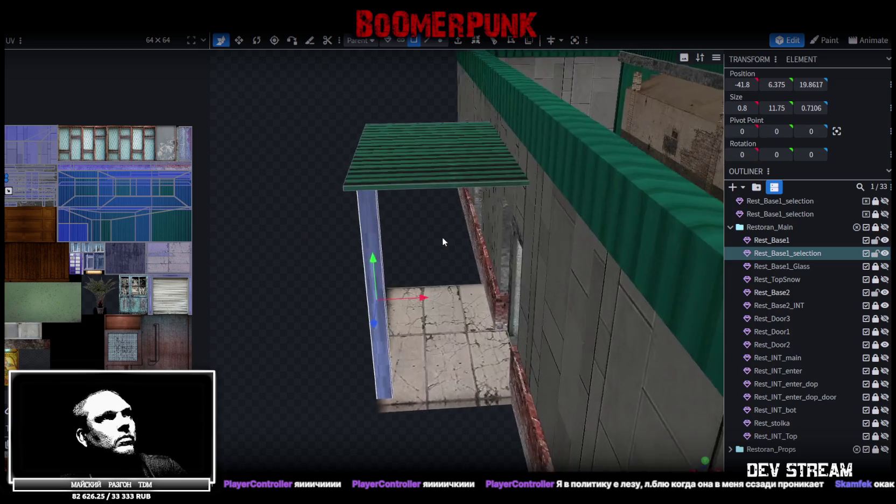
mouse_move(427, 298)
mouse_down()
mouse_move(434, 303)
mouse_move(398, 288)
mouse_move(549, 361)
mouse_move(532, 378)
mouse_up()
Return from Paint to Edit mode and resize the post to 0.6673 × 0.6508 cross-section.
key(r)
key(2)
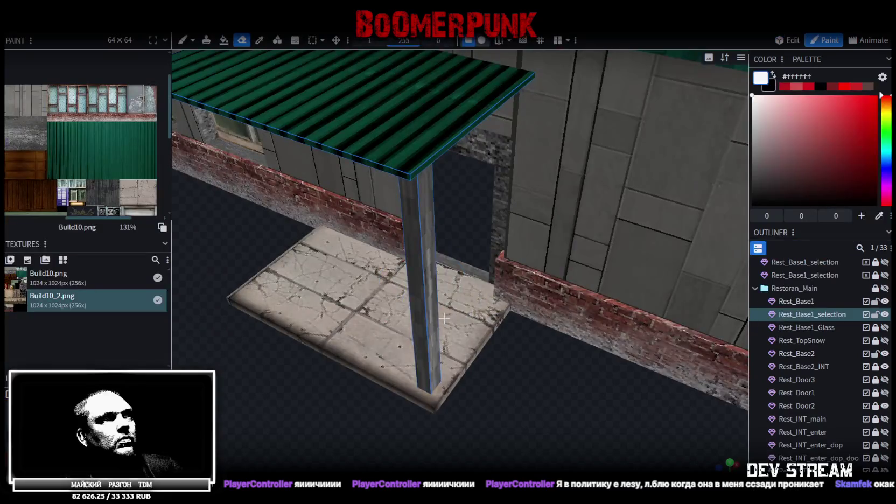
drag(435, 306, 737, 95)
click(794, 44)
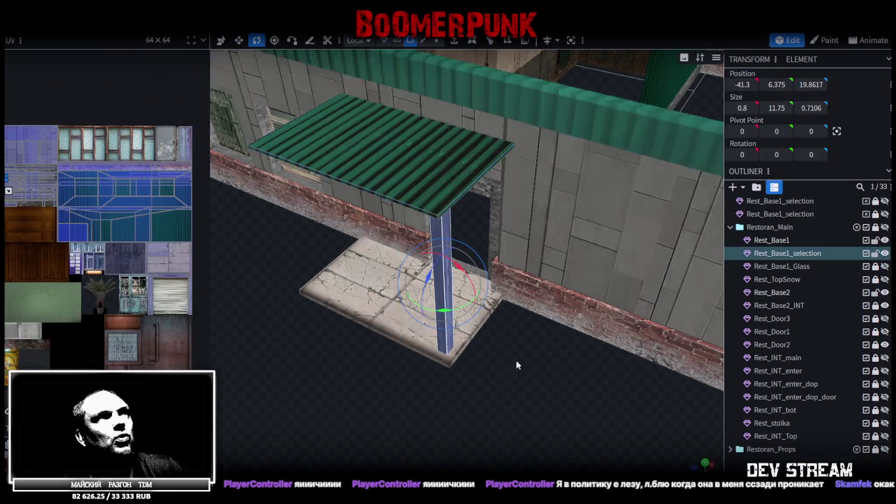
drag(525, 352, 385, 254)
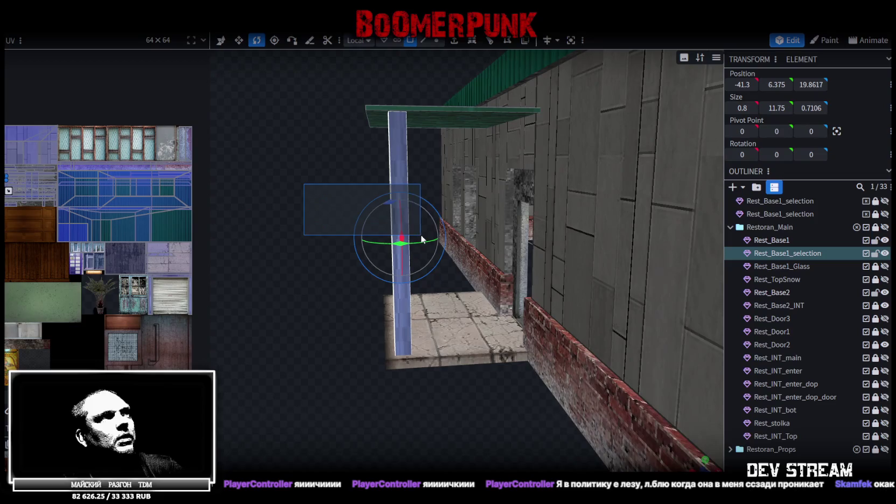
mouse_move(405, 249)
mouse_down()
mouse_move(449, 245)
mouse_move(359, 227)
mouse_move(487, 245)
mouse_move(313, 190)
mouse_move(394, 182)
mouse_up()
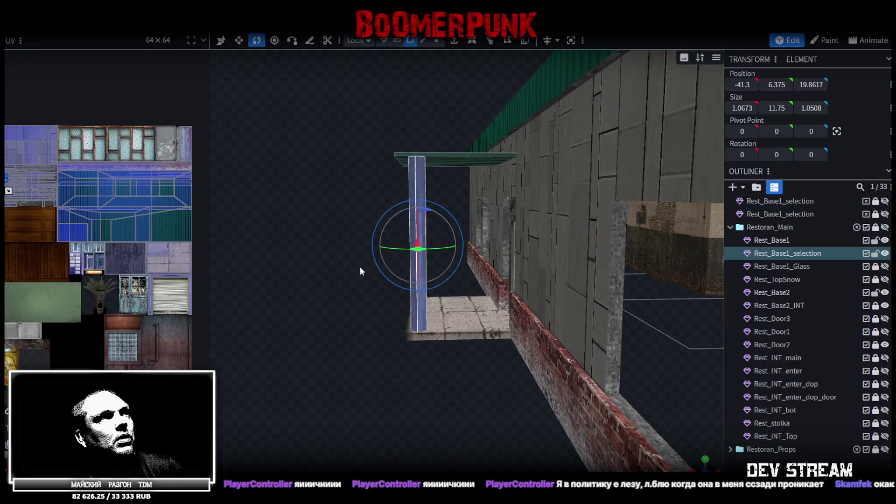
drag(360, 267, 407, 350)
key(s)
mouse_move(456, 286)
mouse_down()
mouse_move(465, 300)
mouse_move(450, 338)
mouse_move(445, 318)
mouse_move(395, 322)
mouse_move(329, 268)
mouse_move(439, 75)
mouse_up()
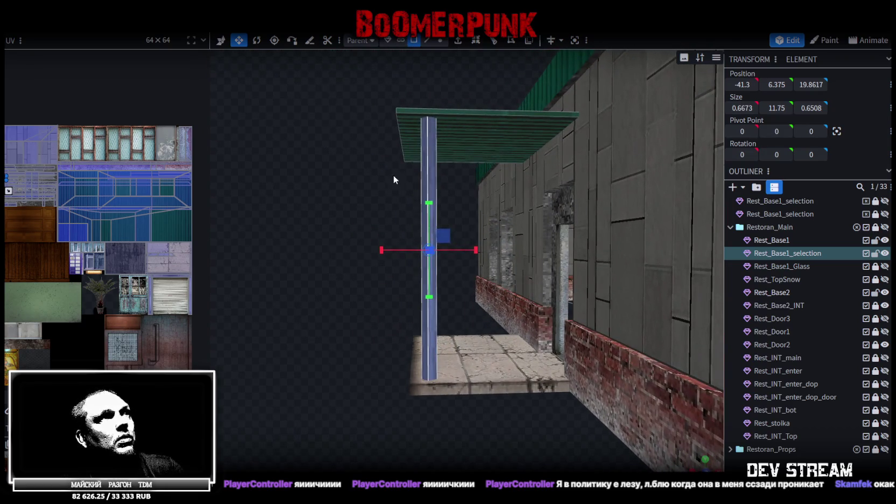
drag(469, 232, 463, 233)
key(KP_3)
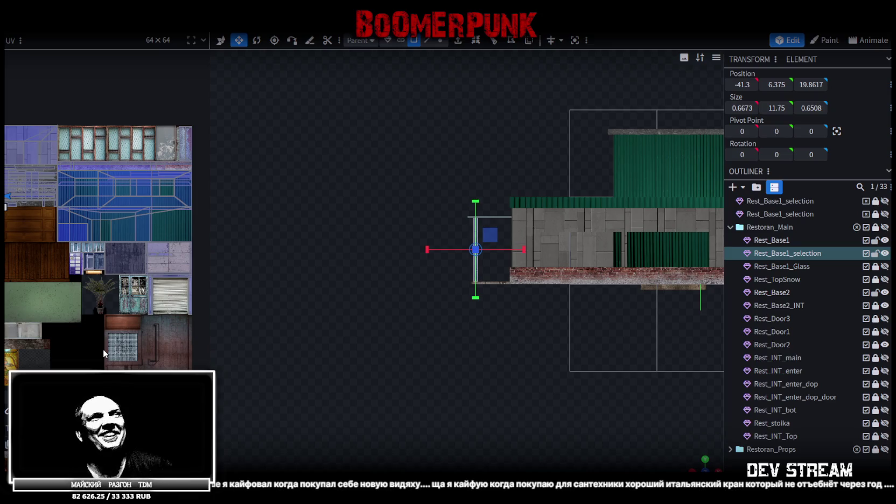
Rotate the pillar face's UV mapping by 90 degrees.
scroll(42, 307, left, 3)
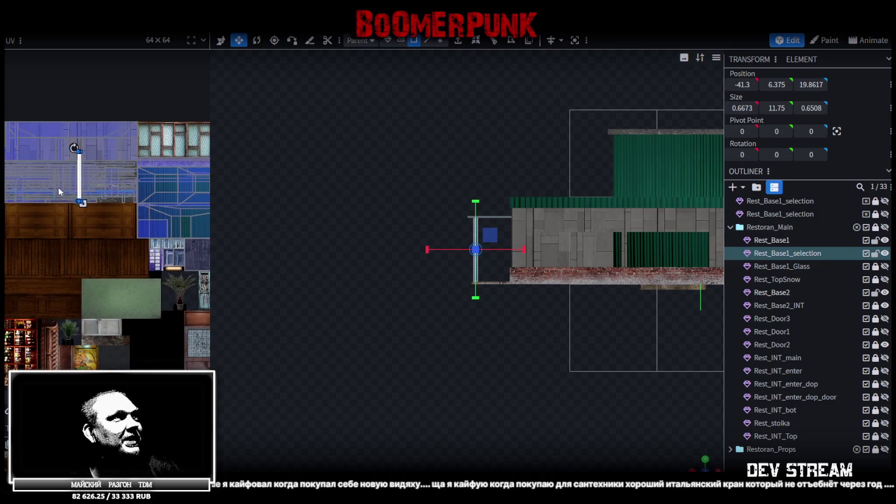
scroll(135, 307, down, 2)
scroll(81, 307, right, 2)
ctrl+scroll(131, 260, down, 2)
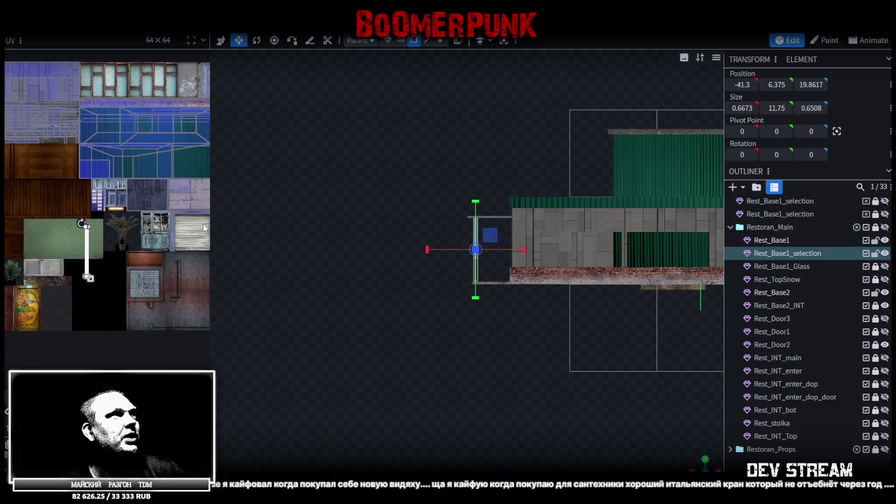
right_click(47, 300)
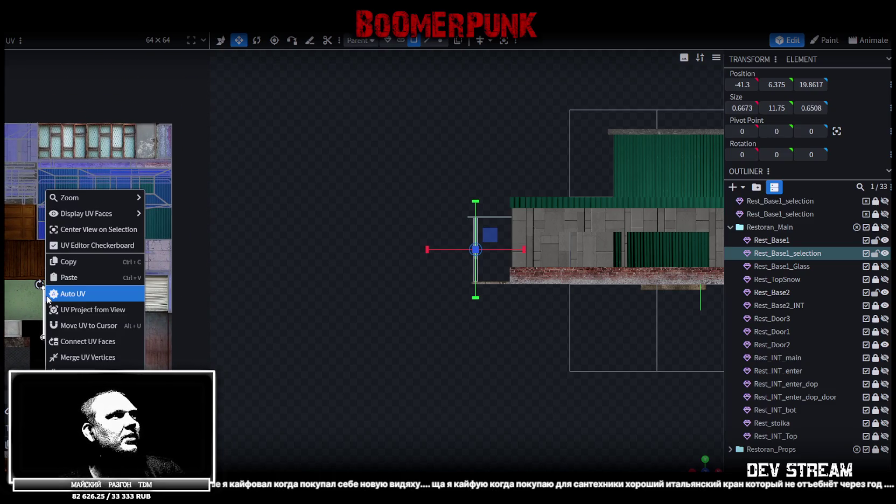
click(66, 331)
Select another porch piece and move its UV strip onto the brick texture, just below the concrete edge.
click(74, 286)
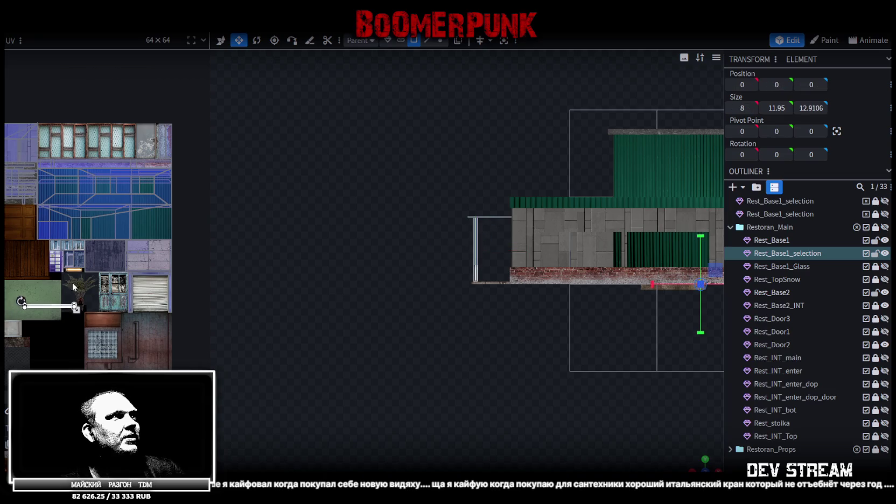
scroll(123, 160, up, 2)
scroll(103, 189, up, 1)
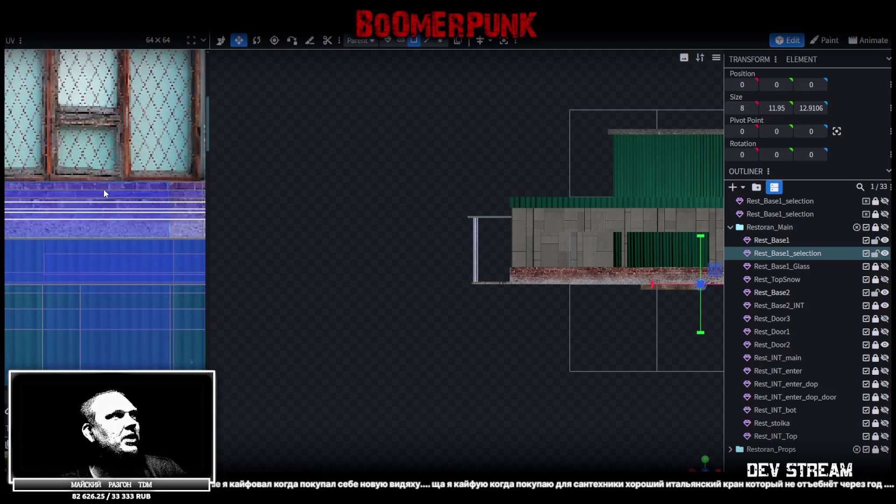
scroll(103, 189, down, 3)
scroll(105, 243, down, 2)
scroll(105, 243, up, 1)
scroll(137, 249, up, 2)
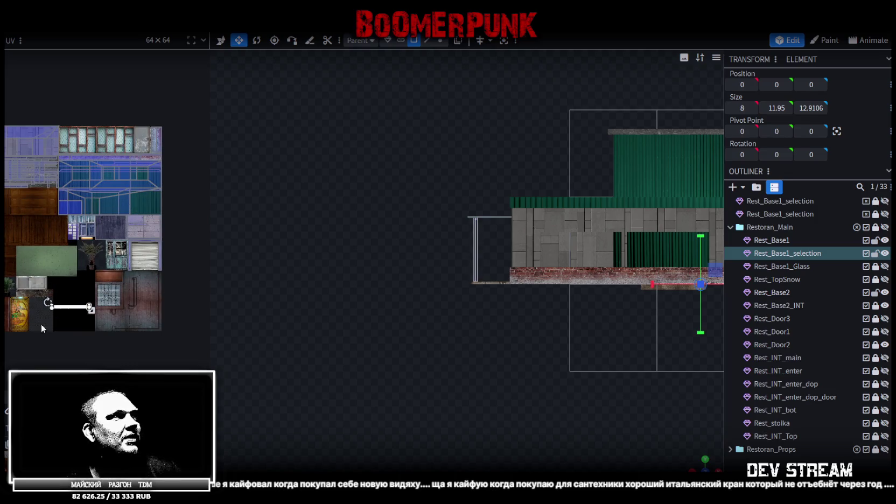
scroll(100, 290, up, 4)
drag(131, 280, 41, 241)
scroll(41, 243, up, 2)
scroll(65, 248, up, 1)
mouse_move(96, 256)
mouse_down()
mouse_move(64, 236)
mouse_move(83, 250)
mouse_up()
Shorten the width of that UV box.
scroll(60, 226, up, 2)
scroll(61, 229, up, 1)
scroll(82, 250, down, 2)
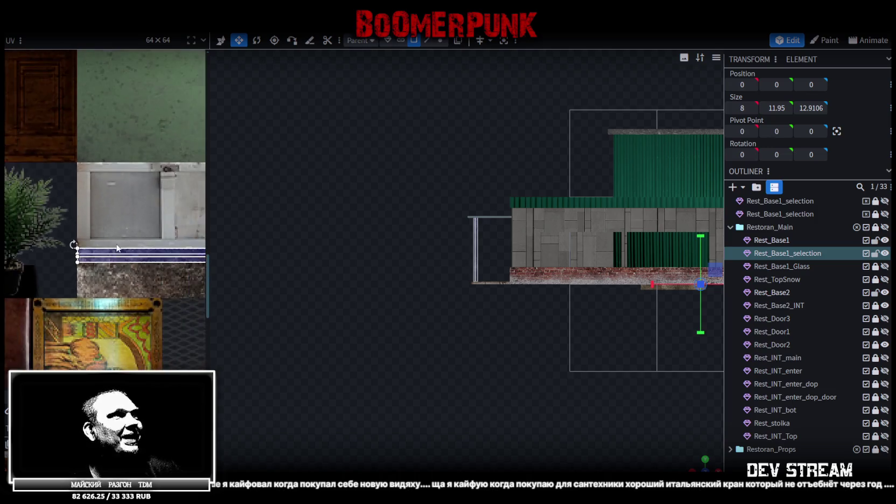
scroll(184, 263, down, 1)
scroll(184, 263, up, 2)
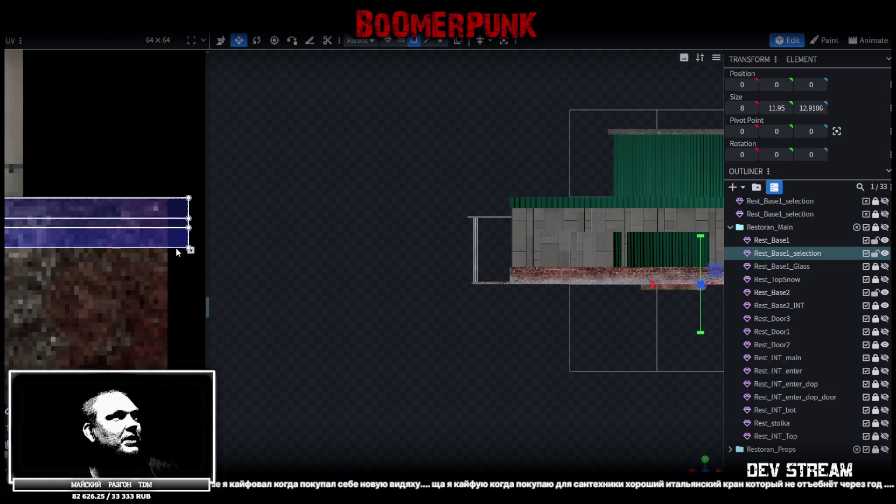
drag(158, 262, 149, 262)
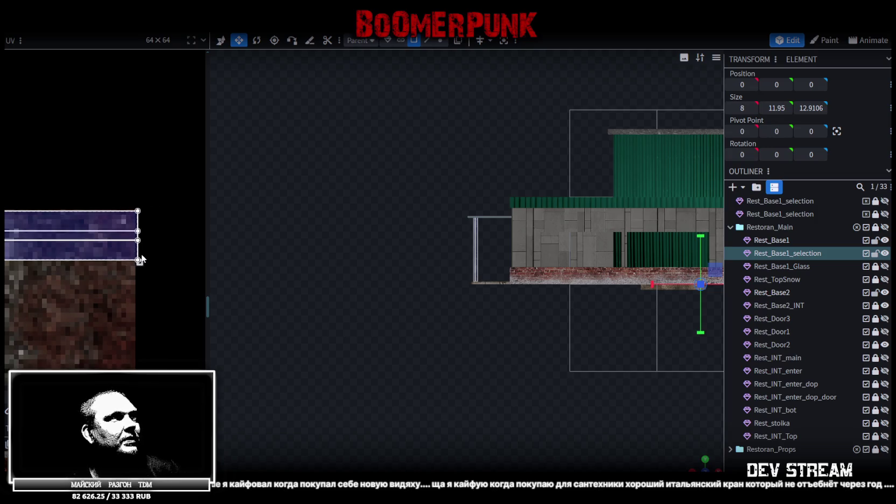
Select the porch pillar and shift its UV area further down the texture.
scroll(109, 246, up, 1)
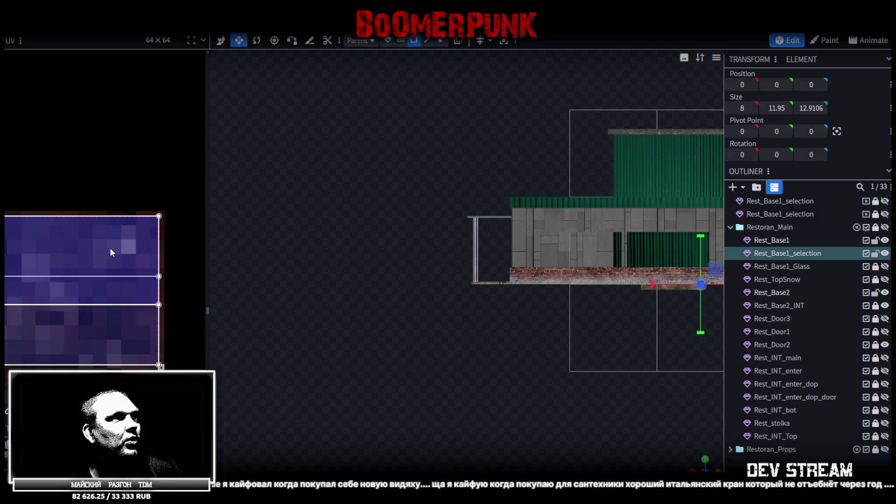
scroll(110, 248, down, 2)
scroll(110, 245, down, 3)
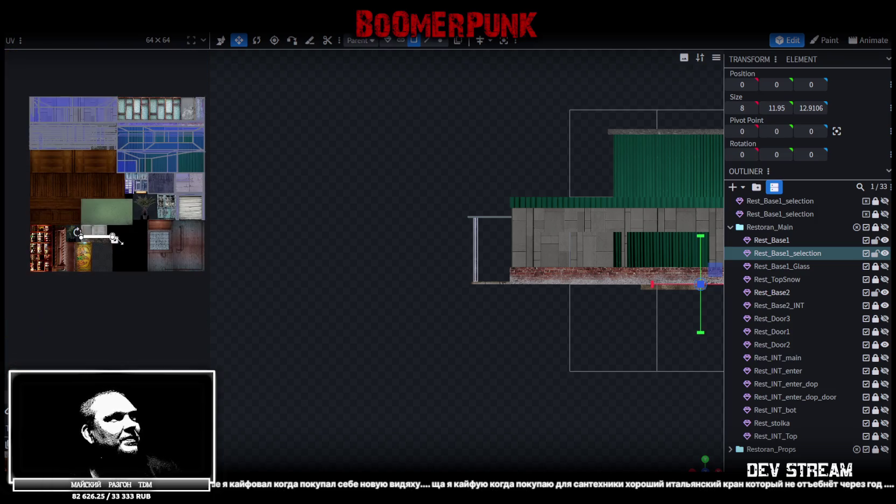
drag(693, 463, 601, 320)
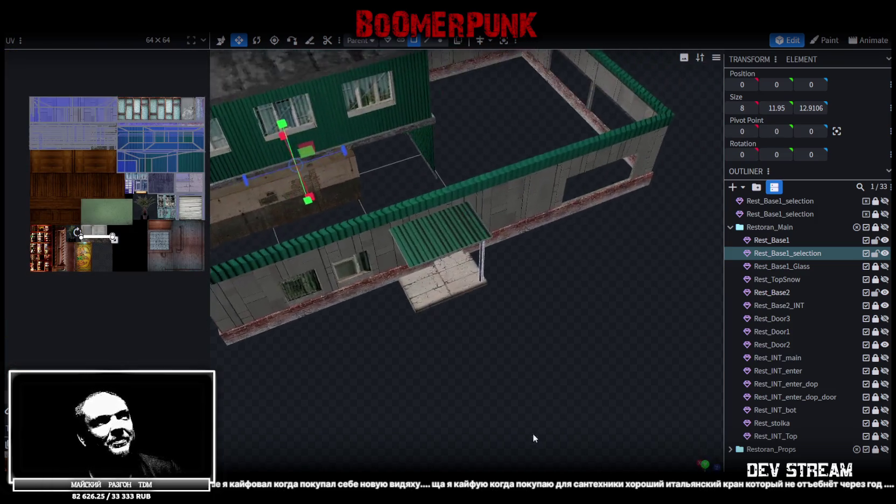
scroll(601, 319, up, 3)
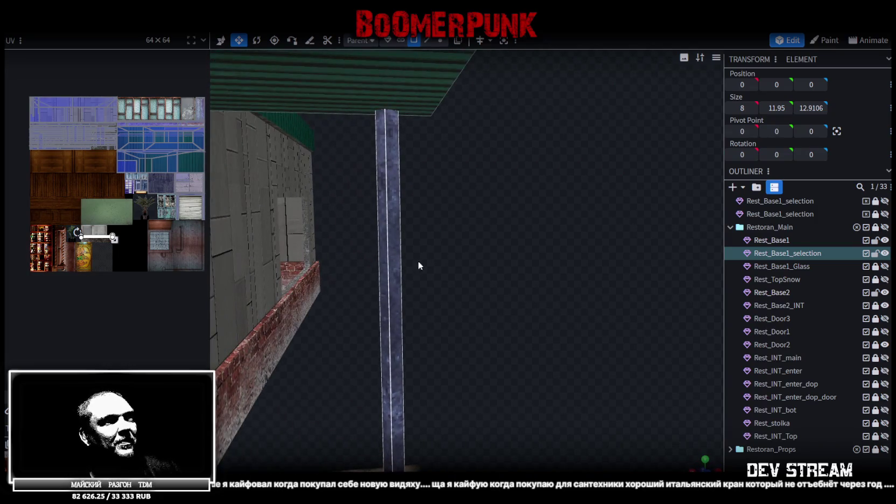
click(387, 264)
scroll(116, 245, up, 2)
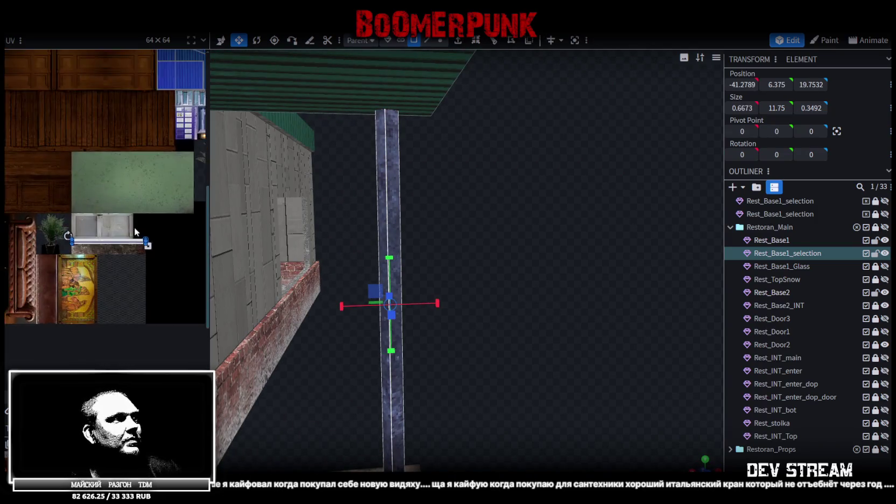
scroll(114, 246, up, 2)
scroll(114, 247, up, 2)
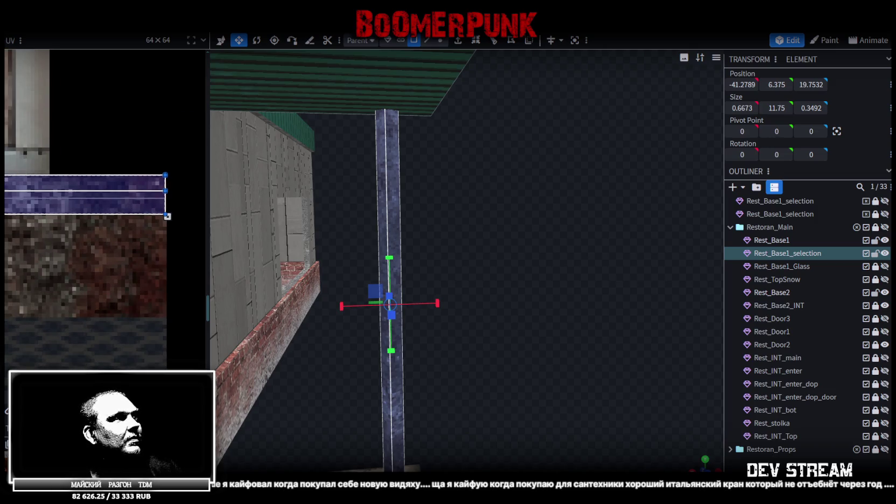
drag(168, 216, 168, 253)
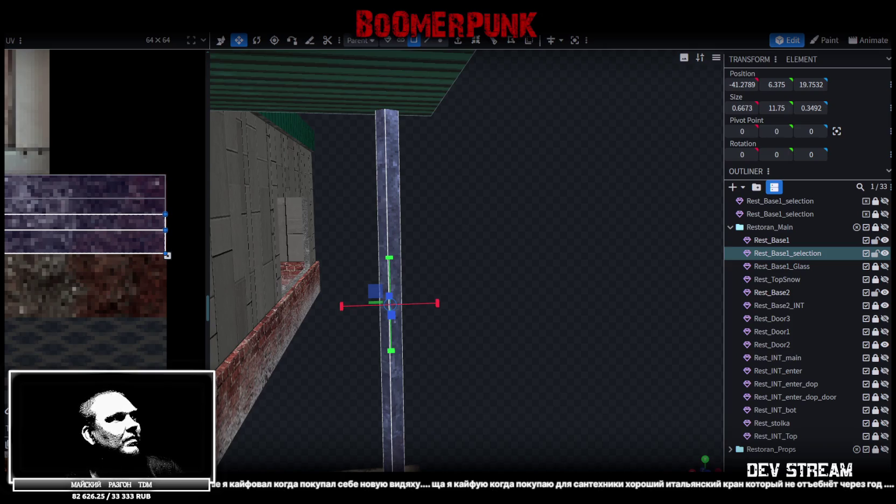
Copy the pillar and paste it.
scroll(501, 261, down, 2)
scroll(501, 261, down, 2)
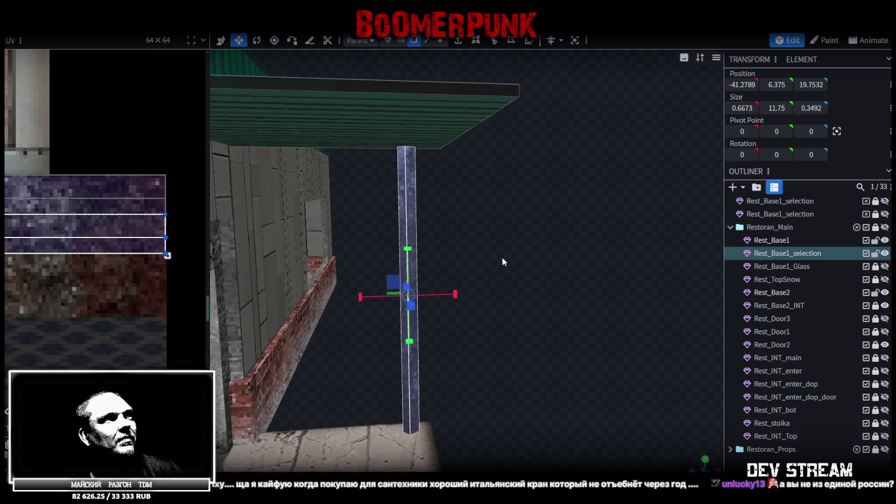
mouse_move(497, 239)
mouse_down()
mouse_move(487, 375)
mouse_move(552, 376)
mouse_up()
key(ctrl+c)
key(ctrl+v)
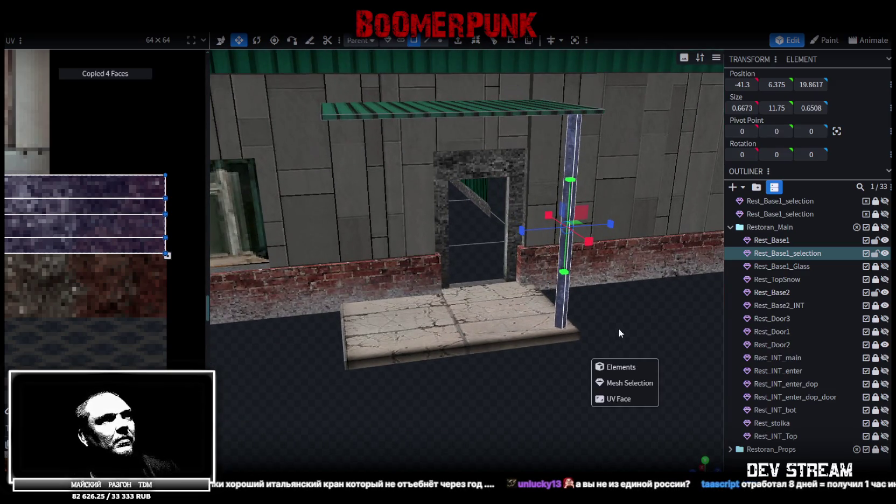
Paste the pillar as a mesh, place it left of the doorway, and mirror its UVs lower on the texture.
click(629, 383)
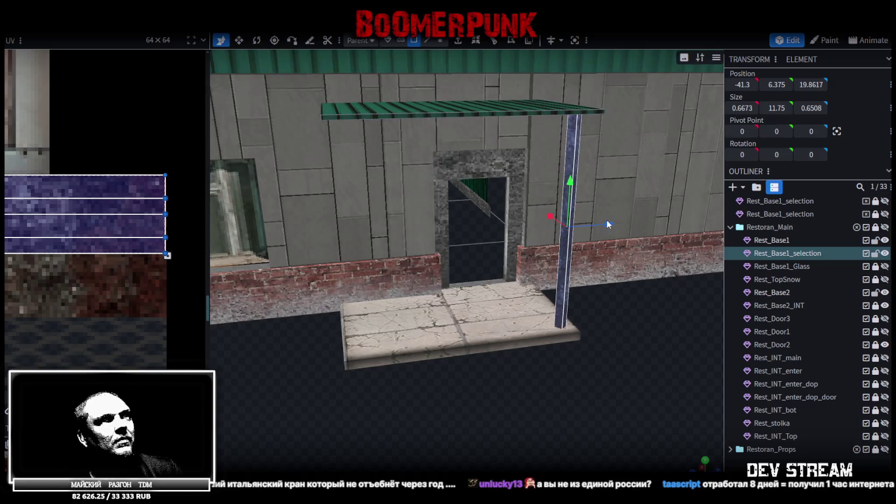
drag(606, 223, 389, 255)
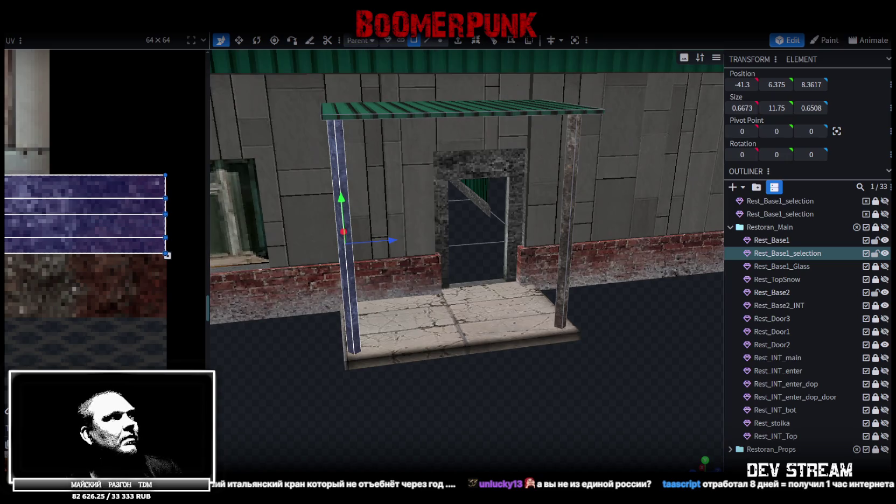
drag(87, 215, 86, 253)
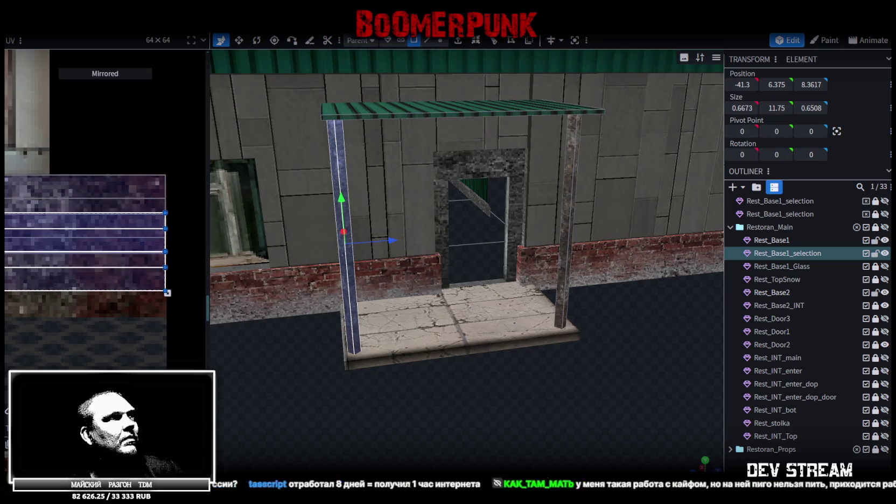
drag(86, 251, 87, 276)
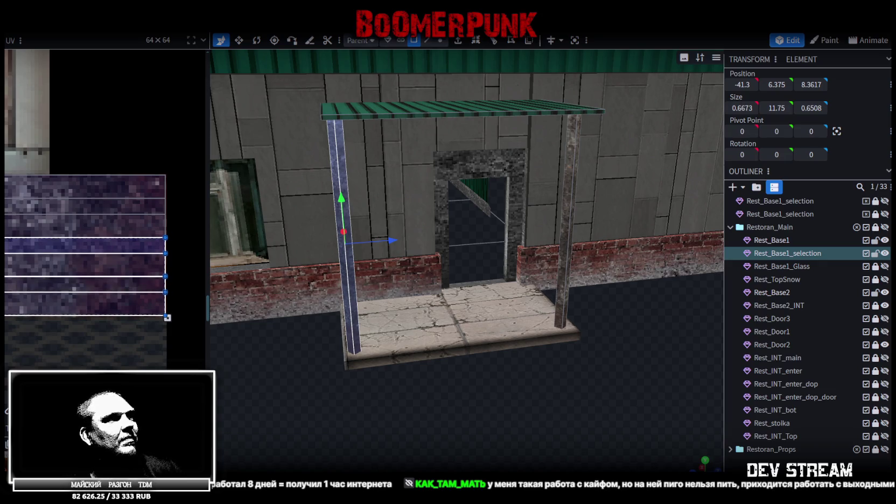
Try nudging the new pillar along X, then undo the move.
drag(314, 383, 410, 370)
mouse_move(240, 399)
mouse_down()
mouse_move(356, 373)
mouse_move(311, 353)
mouse_move(407, 277)
mouse_move(390, 260)
mouse_move(448, 253)
mouse_up()
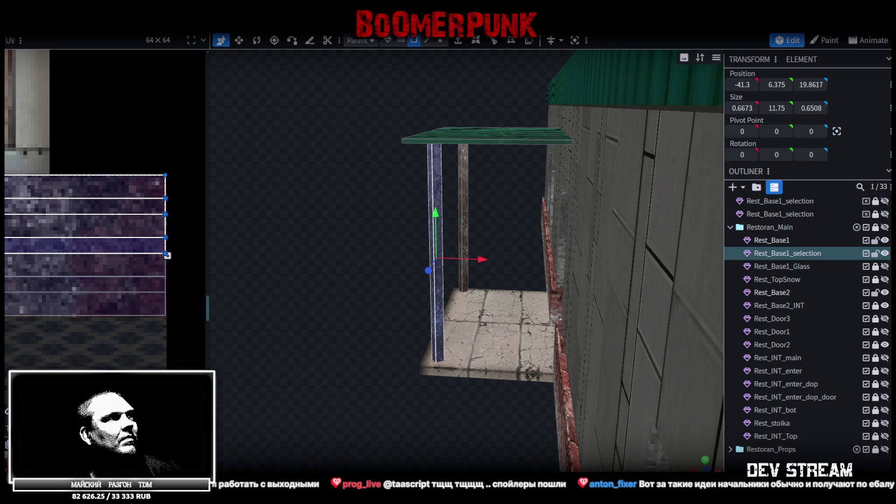
mouse_move(259, 308)
mouse_down()
mouse_move(326, 296)
mouse_move(317, 291)
mouse_move(331, 314)
mouse_up()
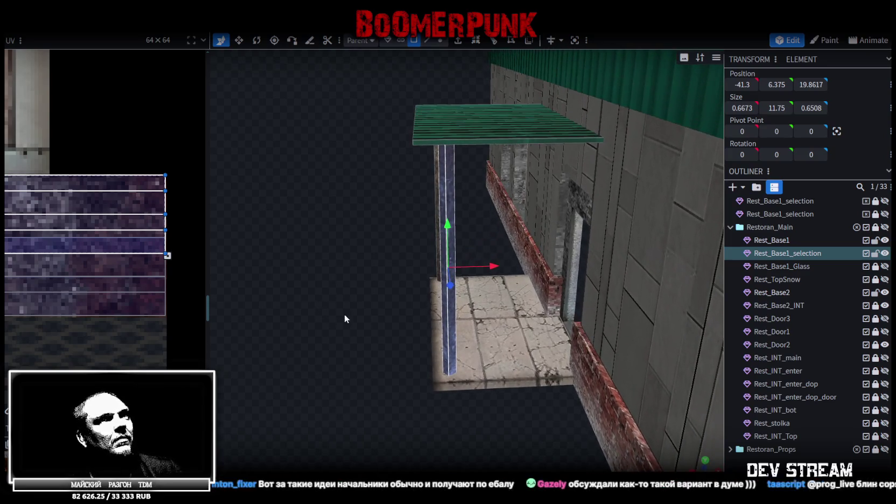
drag(495, 263, 430, 290)
key(ctrl+z)
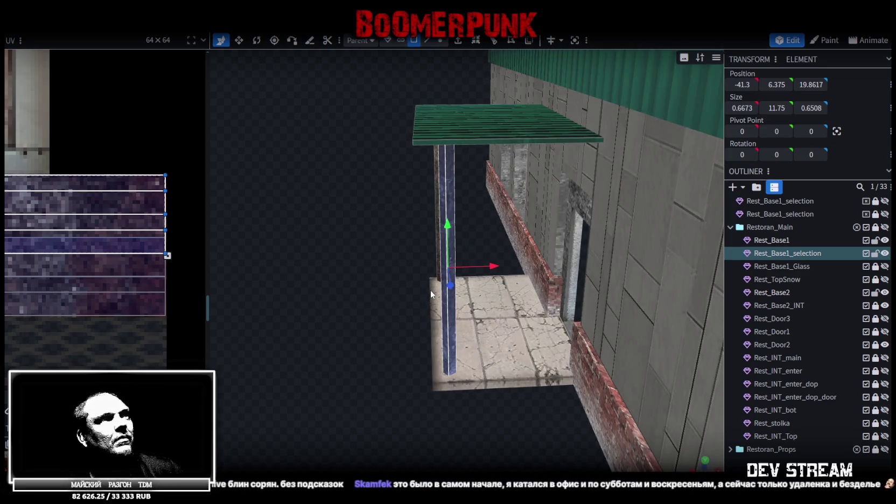
Copy the pillar and paste it again as a mesh.
key(ctrl+c)
key(ctrl+v)
click(466, 313)
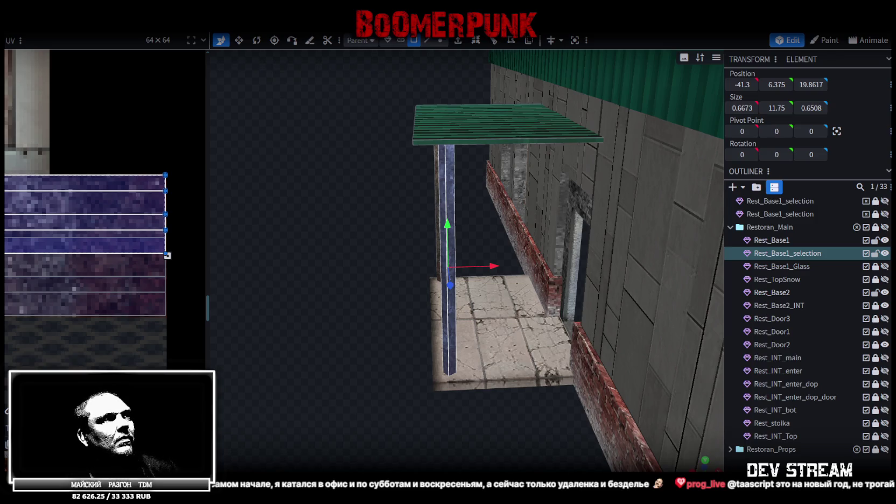
Rotate the copied pillar horizontal into a beam, lower it 1.8 units, and shift it slightly along X.
key(r)
drag(339, 318, 419, 290)
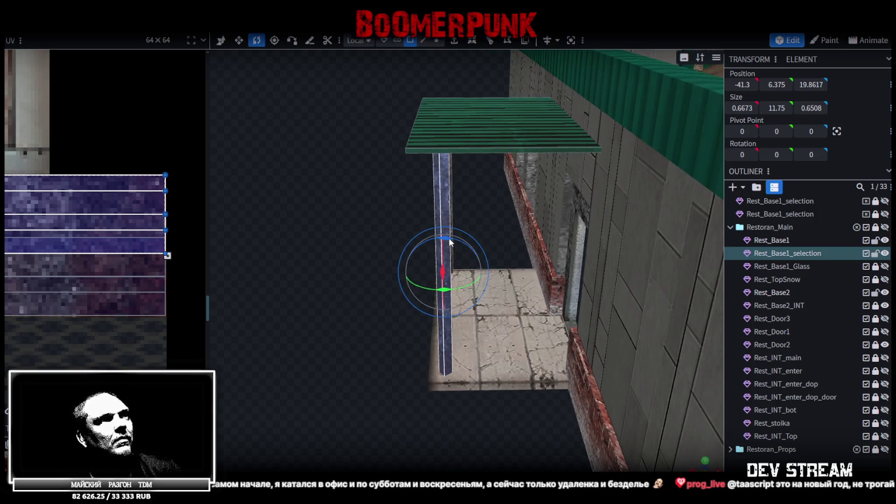
mouse_move(450, 238)
mouse_down()
mouse_move(477, 257)
mouse_move(439, 413)
mouse_up()
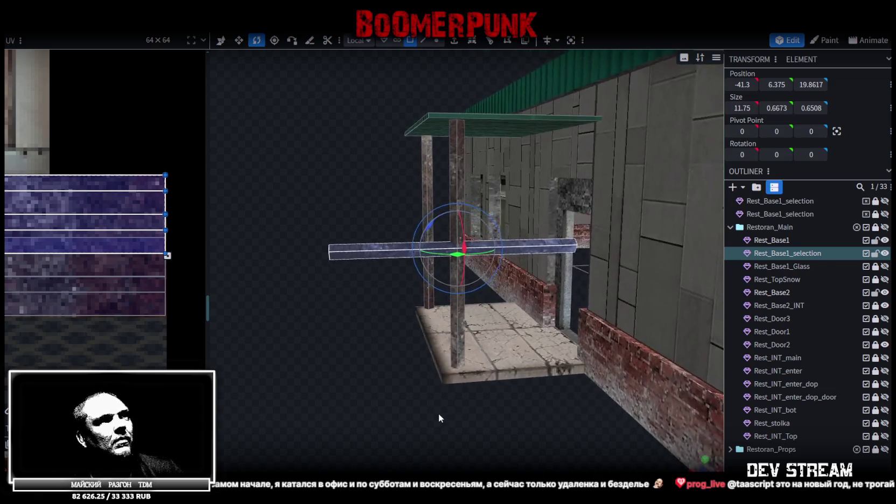
key(v)
drag(462, 203, 456, 245)
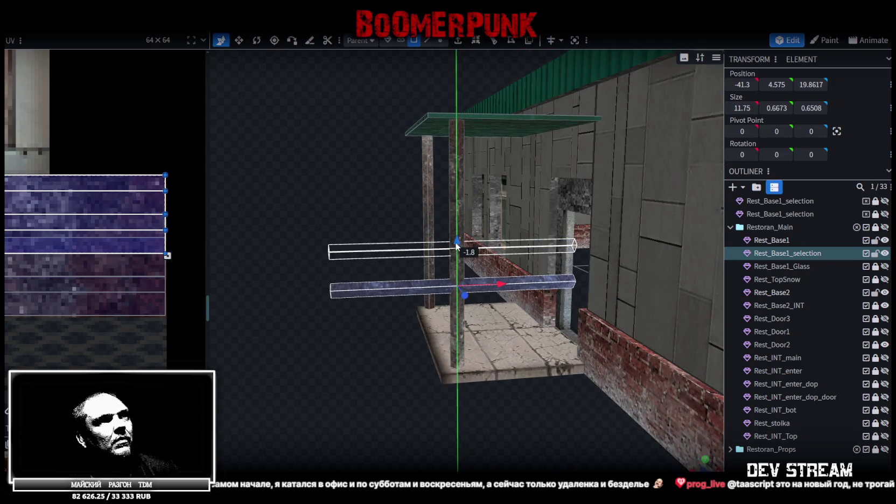
mouse_move(400, 397)
mouse_down()
mouse_move(538, 393)
mouse_move(436, 261)
mouse_move(463, 264)
mouse_move(614, 369)
mouse_move(647, 362)
mouse_move(597, 325)
mouse_up()
scroll(539, 394, down, 2)
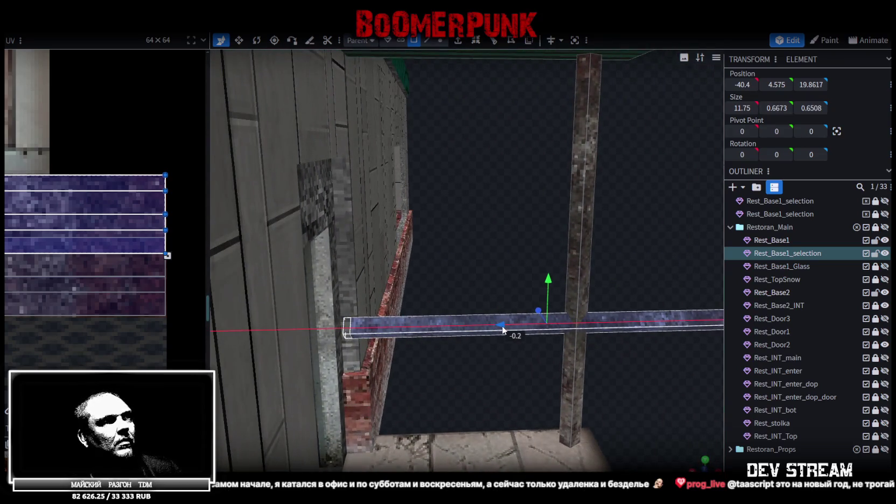
drag(502, 326, 509, 326)
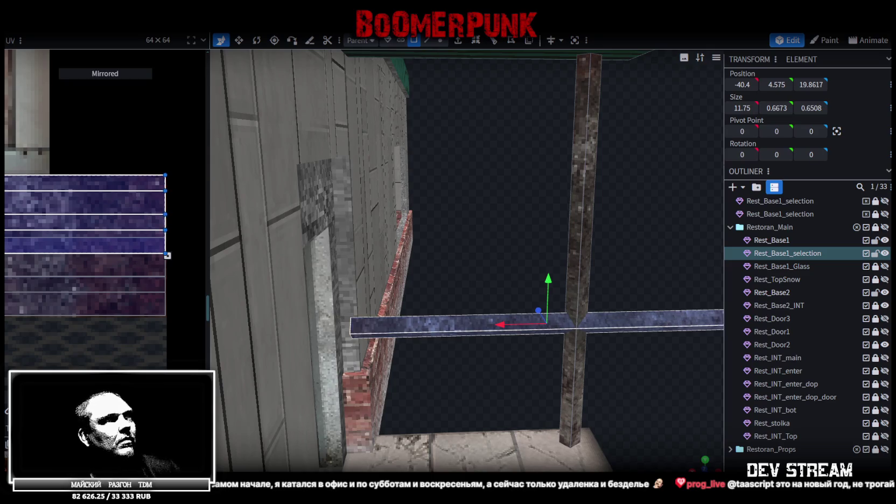
In edge mode, loop-cut the beam and slide the cut leftward.
mouse_move(463, 377)
mouse_down()
mouse_move(468, 336)
mouse_move(320, 381)
mouse_move(289, 423)
mouse_move(381, 411)
mouse_move(376, 138)
mouse_up()
click(427, 39)
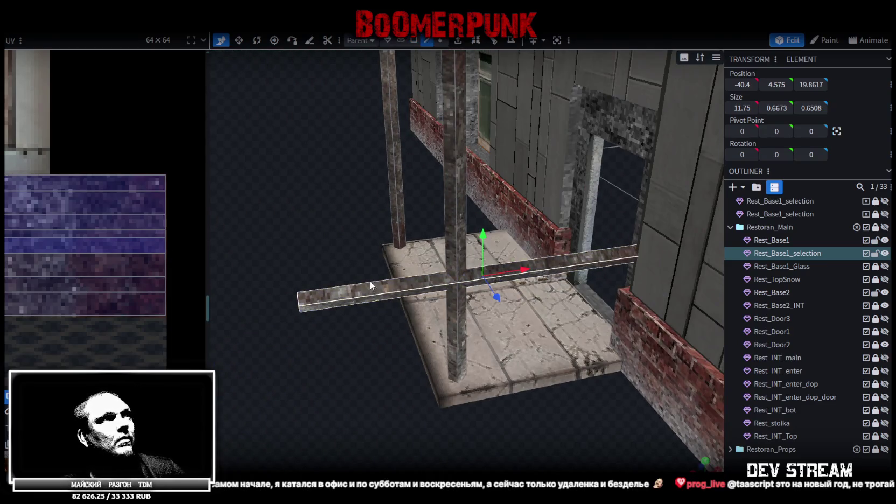
scroll(371, 297, up, 2)
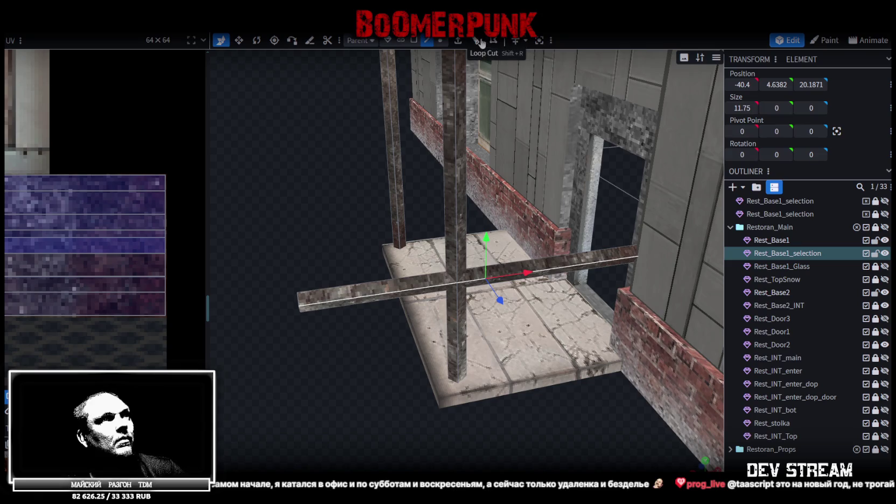
click(476, 40)
drag(484, 465, 462, 465)
Switch to vertex mode and confirm the loop cut, clearing the selection.
drag(270, 192, 320, 197)
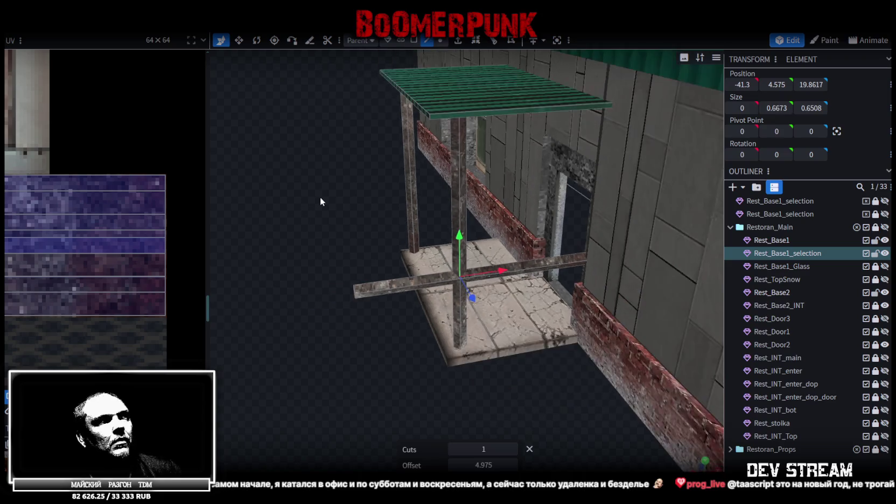
scroll(320, 196, down, 3)
click(440, 40)
drag(313, 227, 372, 297)
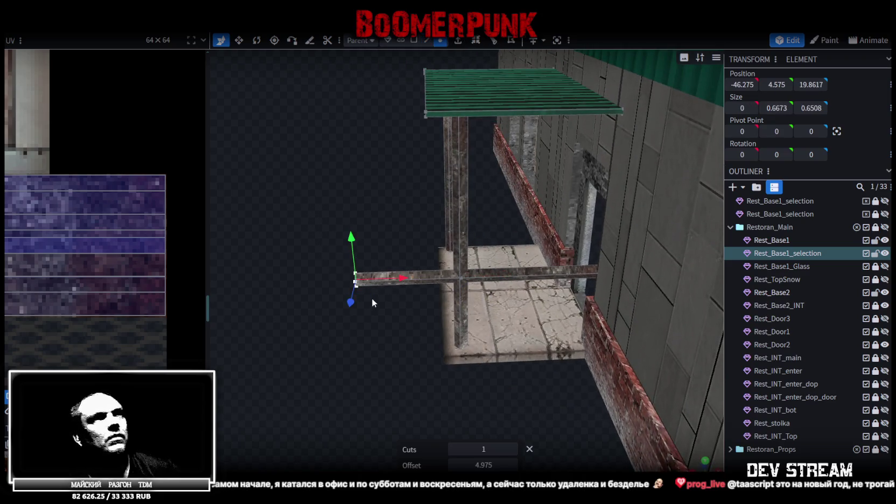
click(381, 299)
Move a pillar vertex experimentally, then undo it to keep the pillar's shape.
scroll(371, 301, up, 3)
scroll(401, 315, up, 3)
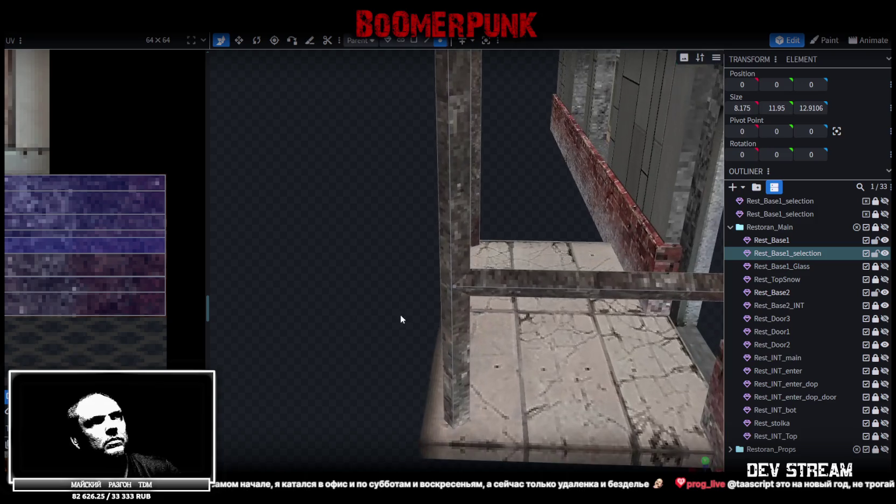
click(451, 429)
drag(459, 427, 504, 430)
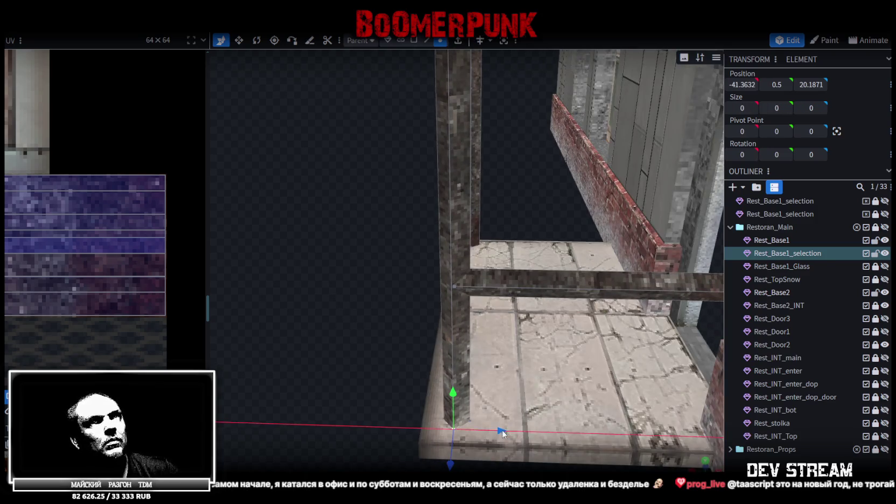
key(ctrl+c)
key(ctrl+z)
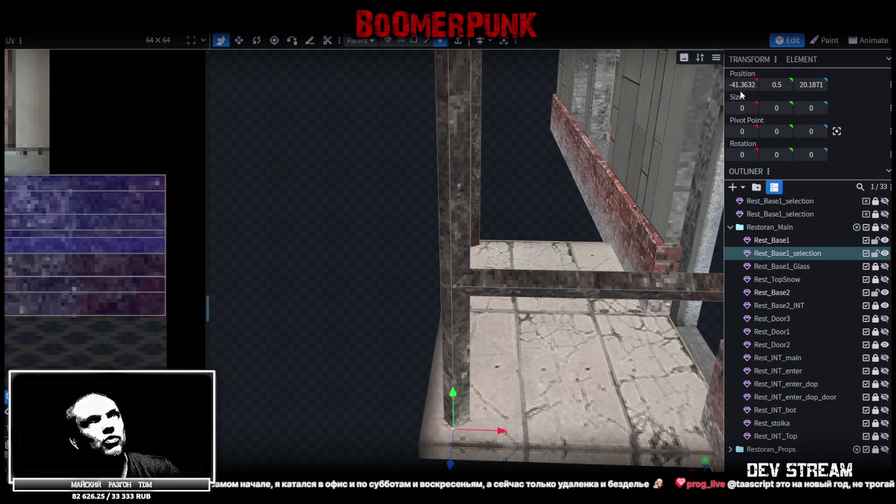
Select vertices at the pillar's upper junction and base, then box-select a group of pillar vertices.
click(453, 286)
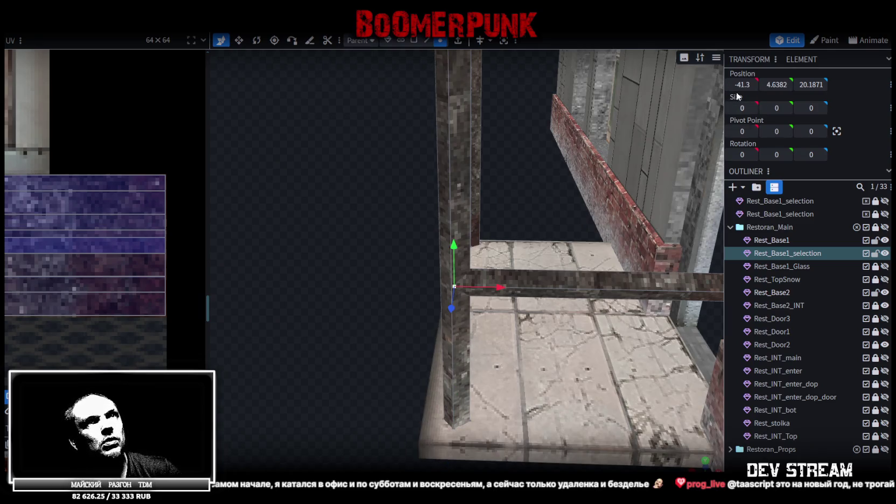
mouse_move(363, 217)
mouse_down()
mouse_move(361, 238)
mouse_move(603, 222)
mouse_move(507, 358)
mouse_move(496, 439)
mouse_up()
click(495, 437)
click(743, 85)
click(503, 242)
mouse_move(370, 282)
mouse_down()
mouse_move(656, 250)
mouse_move(608, 274)
mouse_move(690, 277)
mouse_move(386, 279)
mouse_move(245, 136)
mouse_up()
mouse_move(430, 237)
mouse_down()
mouse_move(169, 225)
mouse_move(467, 270)
mouse_up()
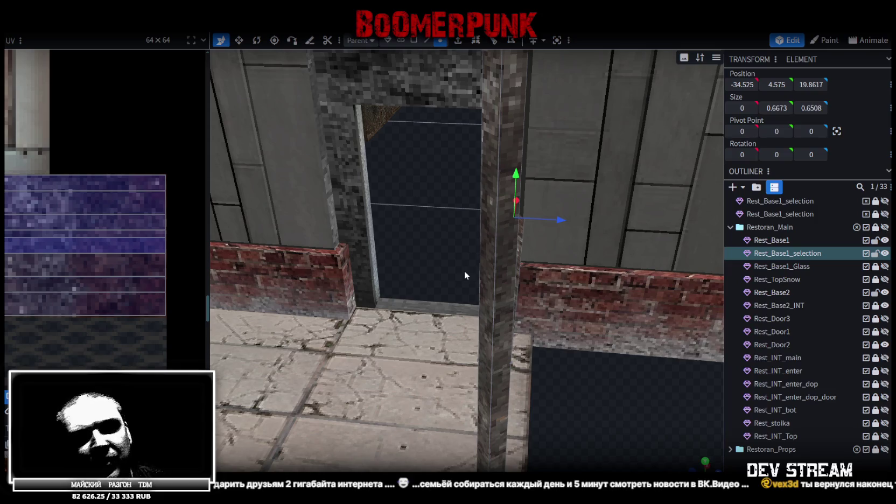
Move the selected beam geometry 0.6 units along Z.
mouse_move(464, 249)
mouse_down()
mouse_move(613, 355)
mouse_move(557, 388)
mouse_move(464, 241)
mouse_up()
scroll(560, 390, up, 3)
scroll(446, 203, up, 2)
drag(451, 205, 460, 194)
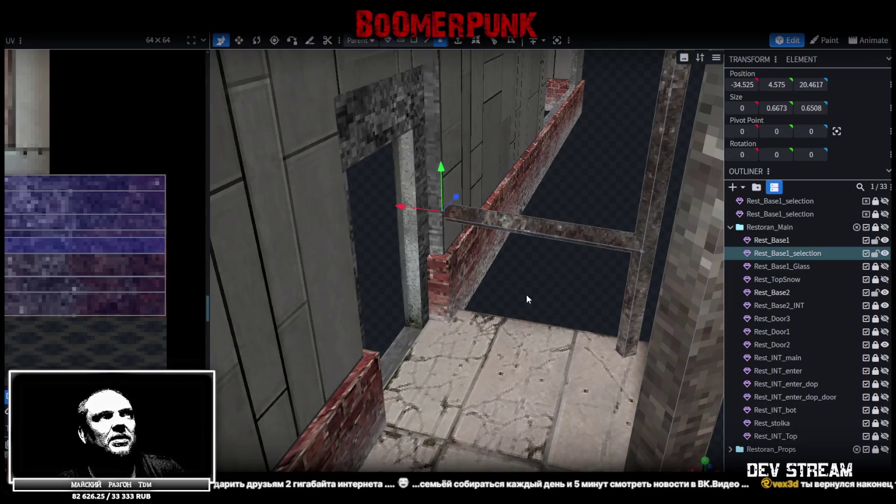
mouse_move(527, 294)
mouse_down()
mouse_move(587, 284)
mouse_move(592, 293)
mouse_move(341, 305)
mouse_move(445, 300)
mouse_move(502, 278)
mouse_move(538, 323)
mouse_up()
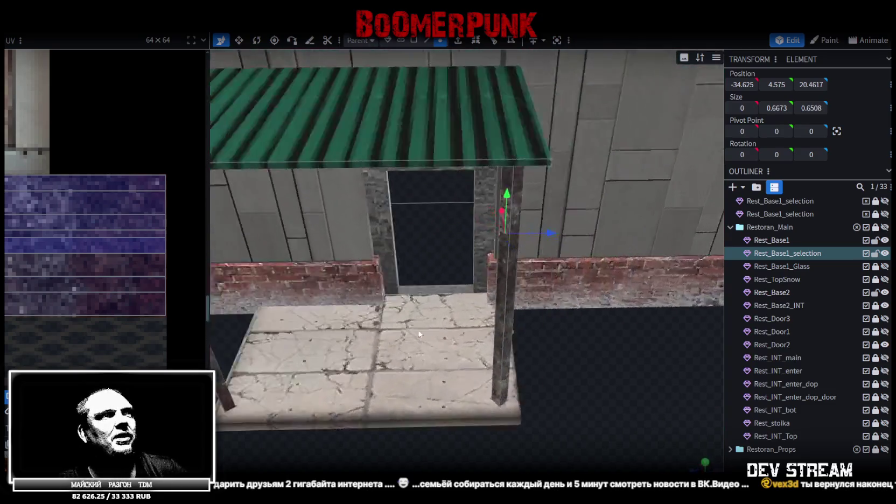
In edge mode, select a beam edge and nudge it -0.1 along Z.
click(428, 40)
scroll(479, 300, up, 3)
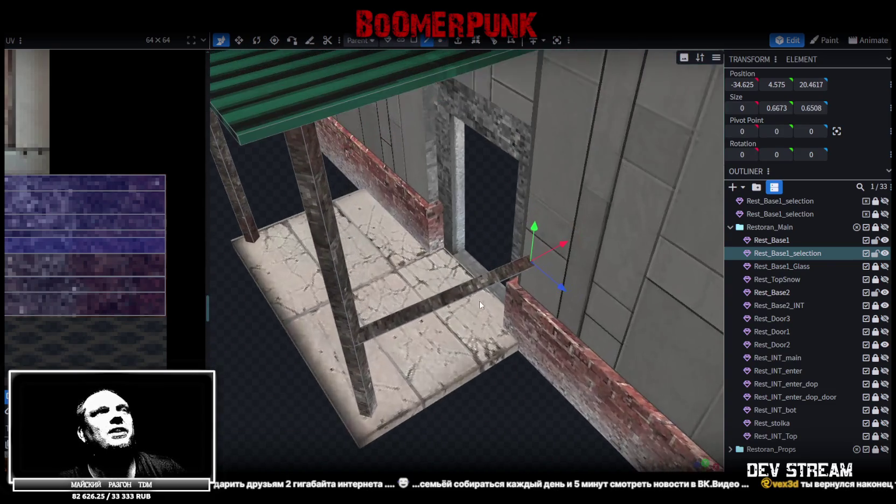
click(462, 300)
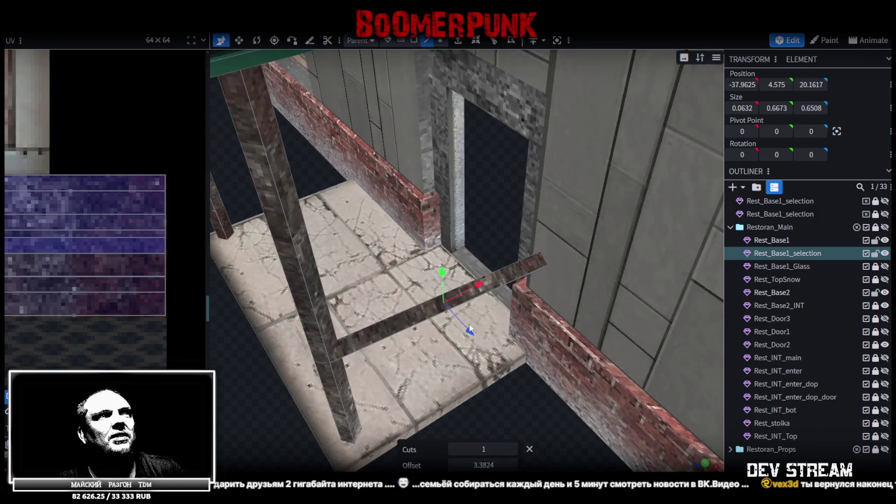
drag(474, 335, 414, 200)
mouse_move(362, 185)
mouse_down()
mouse_move(589, 207)
mouse_move(604, 196)
mouse_move(596, 246)
mouse_up()
Lower the canopy's top outer edge by 1.3 units.
mouse_move(597, 186)
mouse_down()
mouse_move(638, 193)
mouse_move(478, 123)
mouse_up()
click(440, 40)
drag(613, 165, 606, 156)
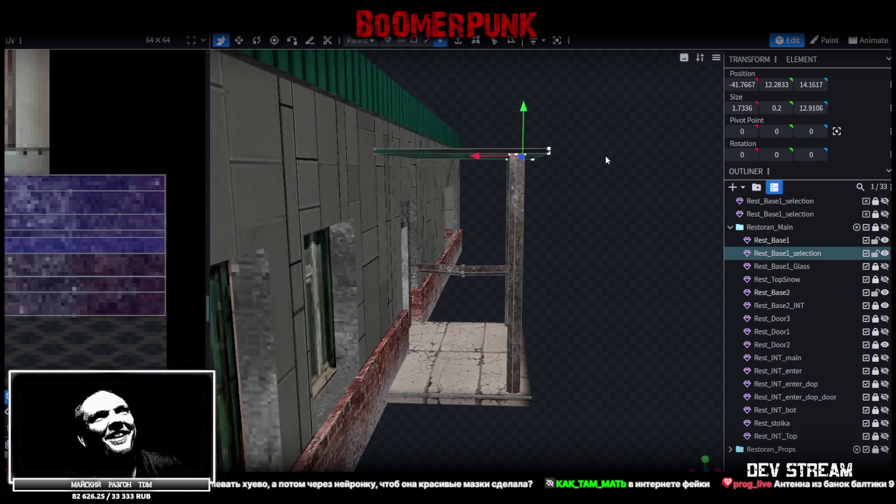
drag(521, 105, 519, 129)
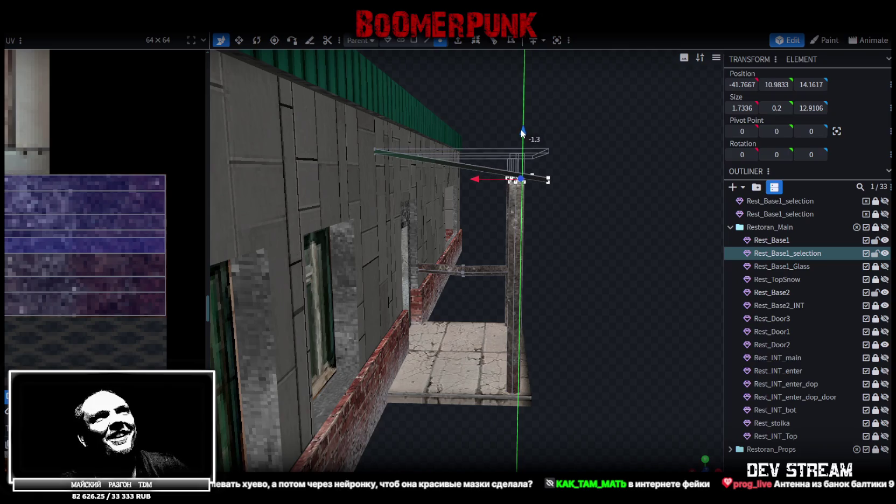
mouse_move(569, 150)
mouse_down()
mouse_move(477, 193)
mouse_move(526, 149)
mouse_up()
Select the Rest_Base1 piece and the post top, then switch to Photoshop.
click(477, 193)
click(499, 201)
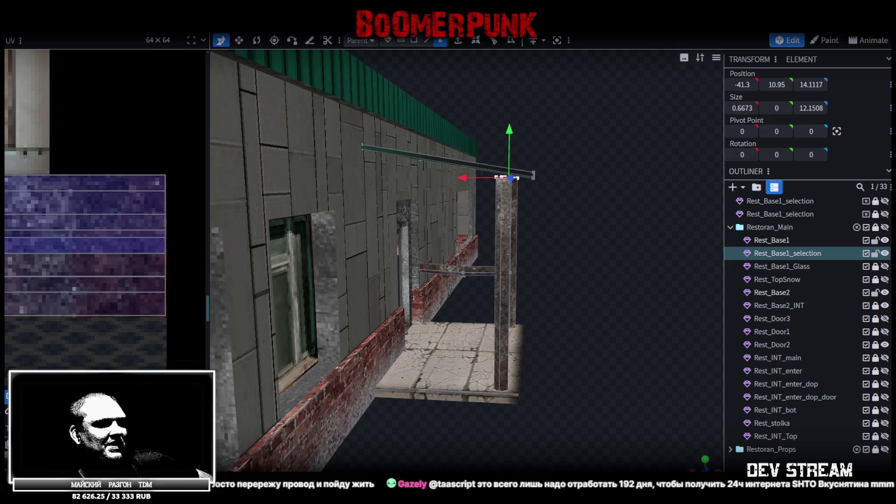
key(alt+Tab)
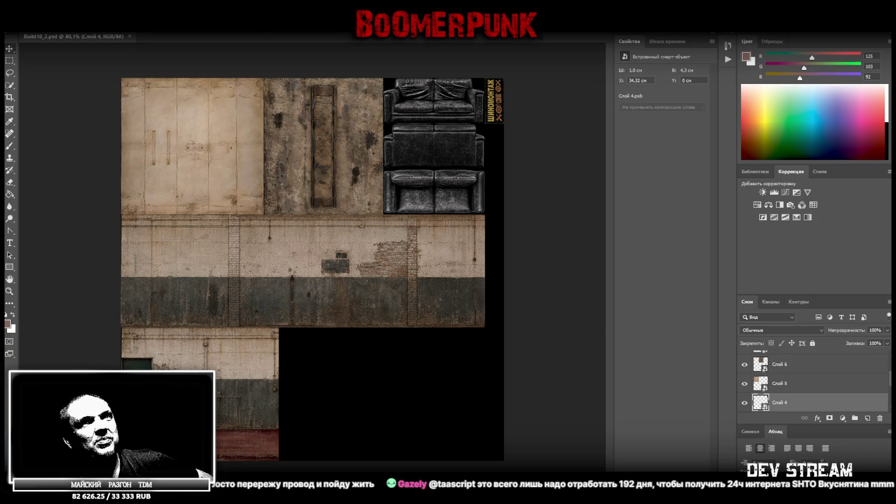
Duplicate the Hue/Saturation 1, Слой 2 and Слой 3 layers.
scroll(850, 405, up, 5)
click(829, 362)
scroll(828, 372, down, 5)
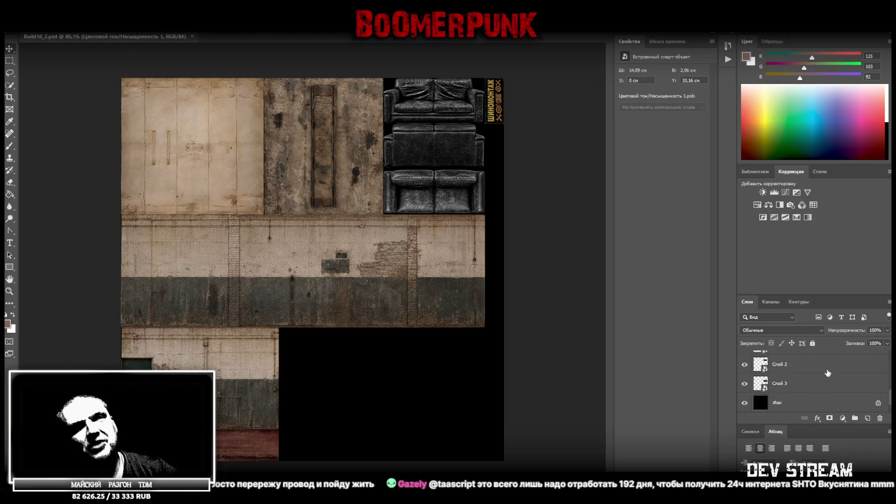
shift+click(796, 386)
right_click(797, 386)
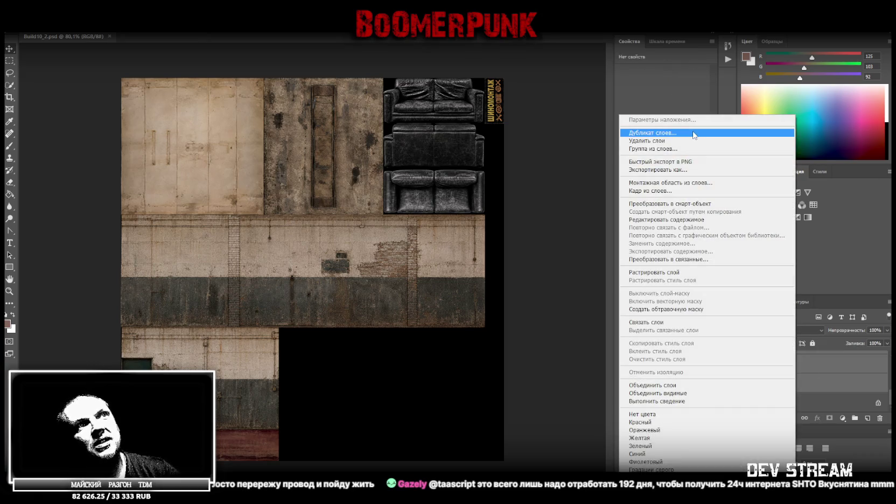
click(700, 135)
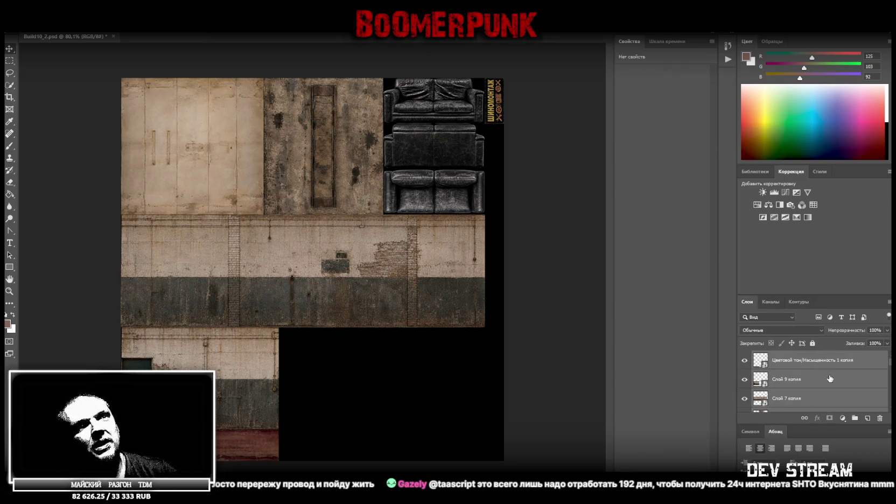
Convert the copied layers into one smart object and open its contents.
right_click(790, 360)
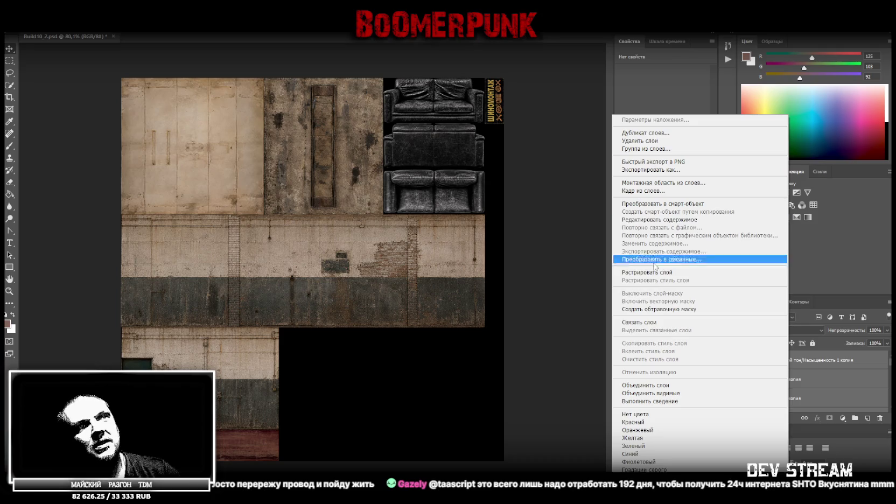
click(720, 205)
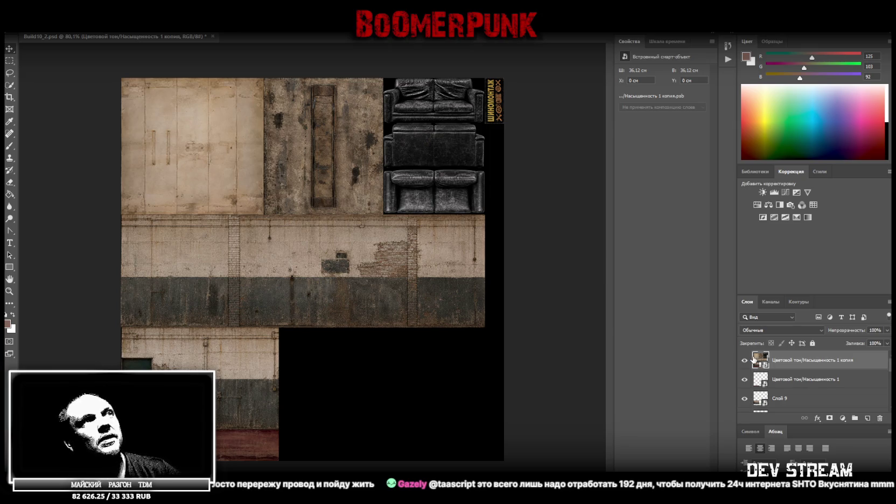
double_click(779, 359)
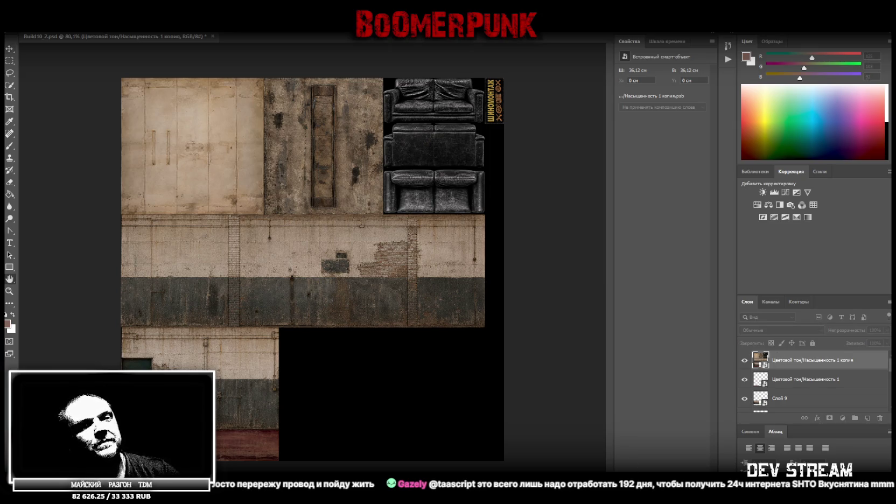
double_click(763, 359)
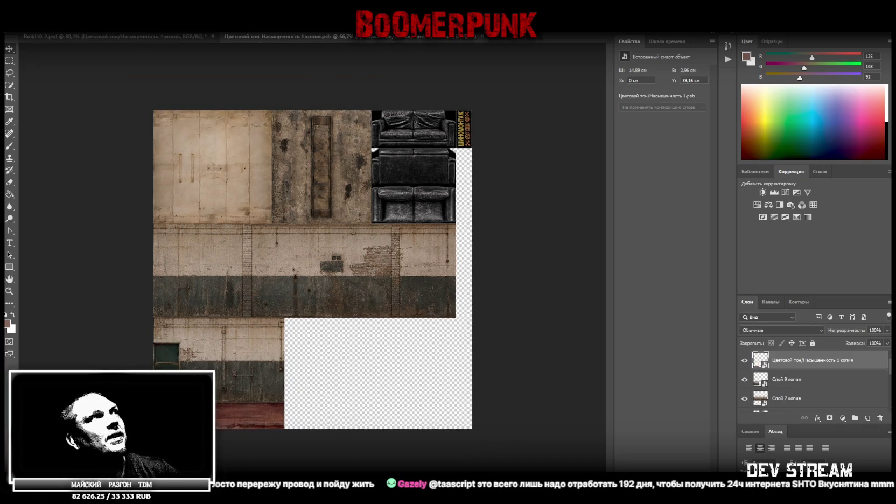
Zoom in on the texture atlas and open the Filter Gallery.
click(9, 291)
drag(247, 322, 243, 295)
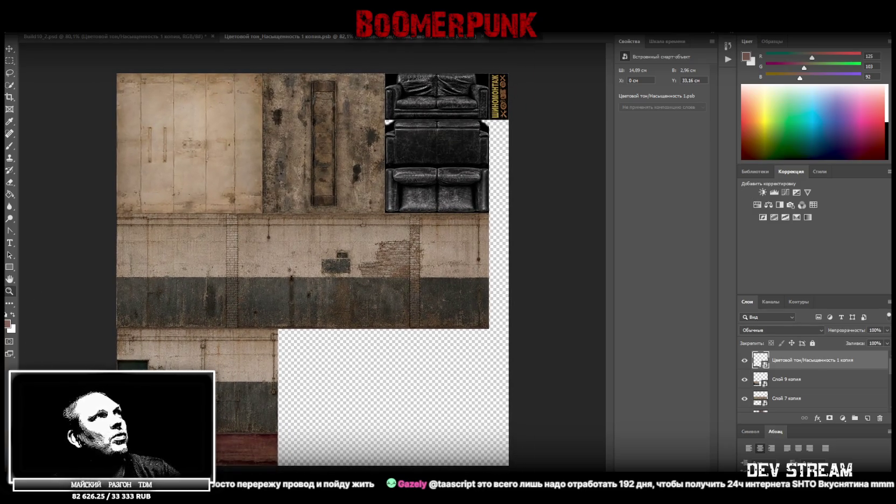
click(215, 28)
click(248, 46)
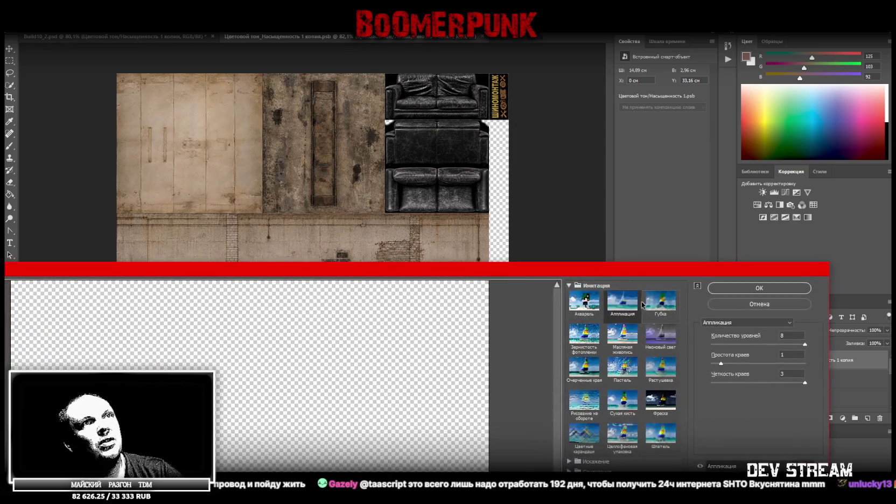
Close the Filter Gallery unapplied and close the smart object document, returning to the main file.
key(Escape)
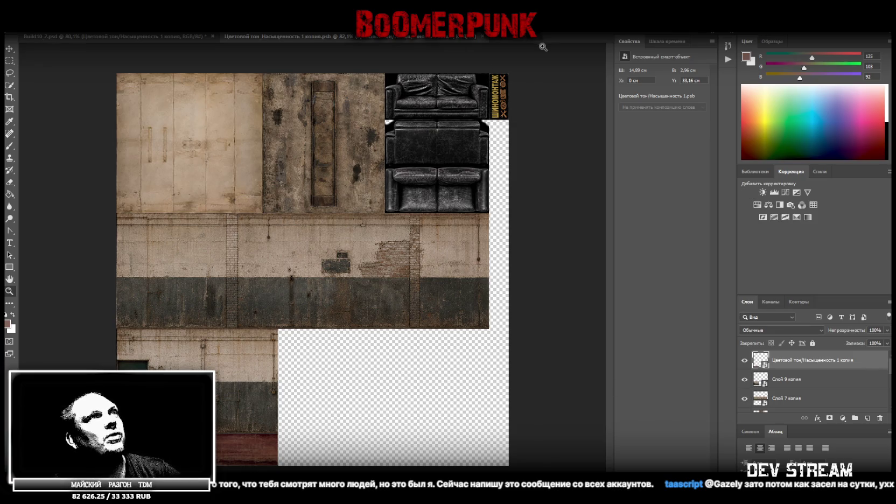
click(481, 36)
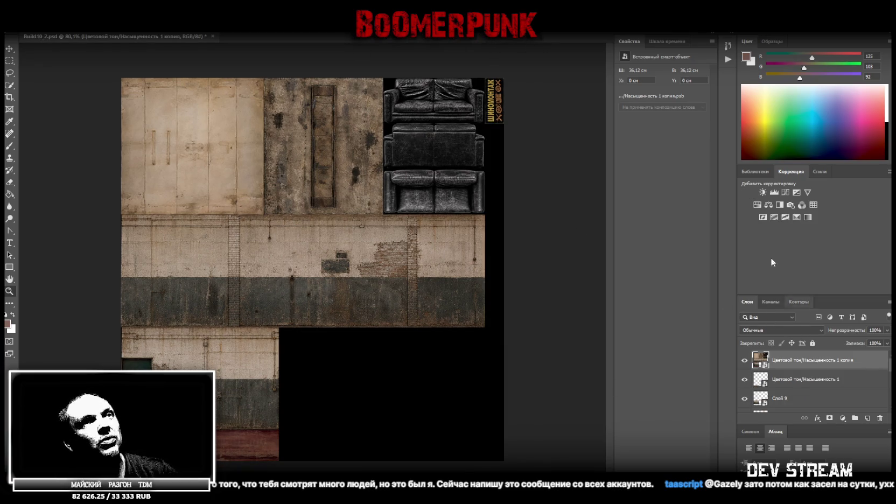
click(212, 27)
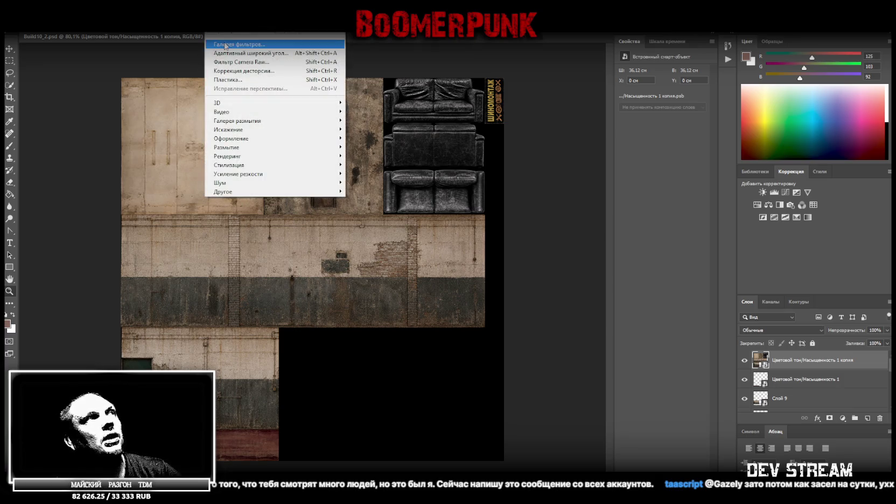
click(211, 27)
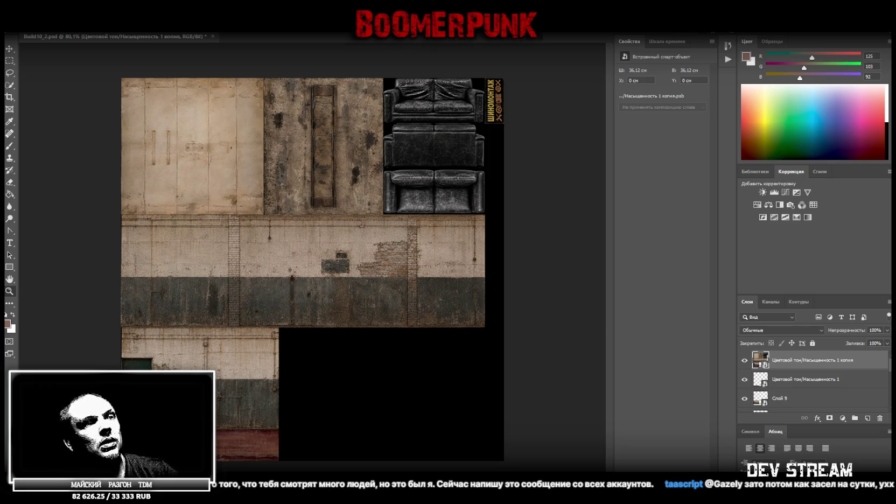
Open the Cutout filter settings with Ctrl+Alt+F and arrange its window to show the texture.
key(ctrl+alt+f)
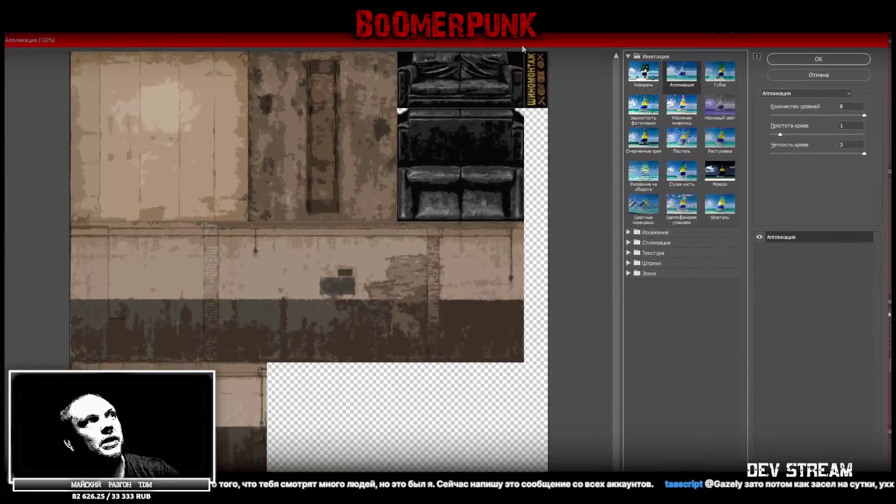
drag(48, 36, 140, 31)
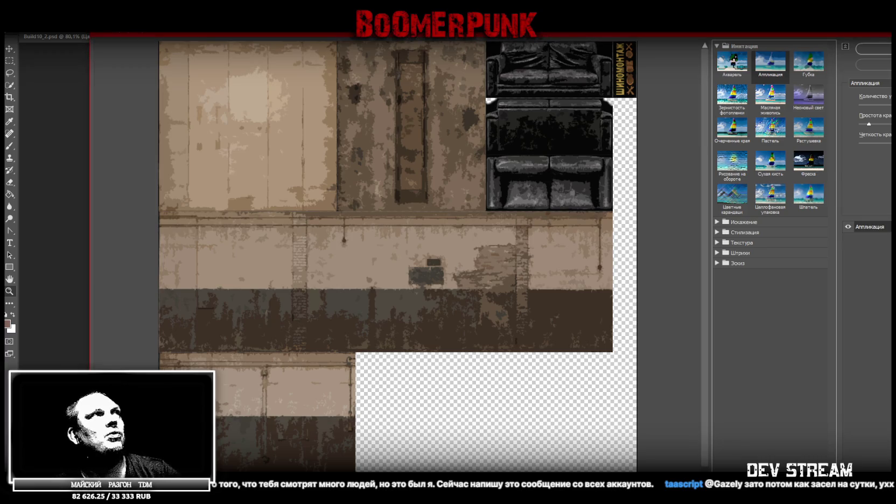
drag(139, 36, 149, 43)
mouse_move(147, 88)
mouse_down()
mouse_move(255, 89)
mouse_move(217, 89)
mouse_up()
drag(323, 45, 188, 38)
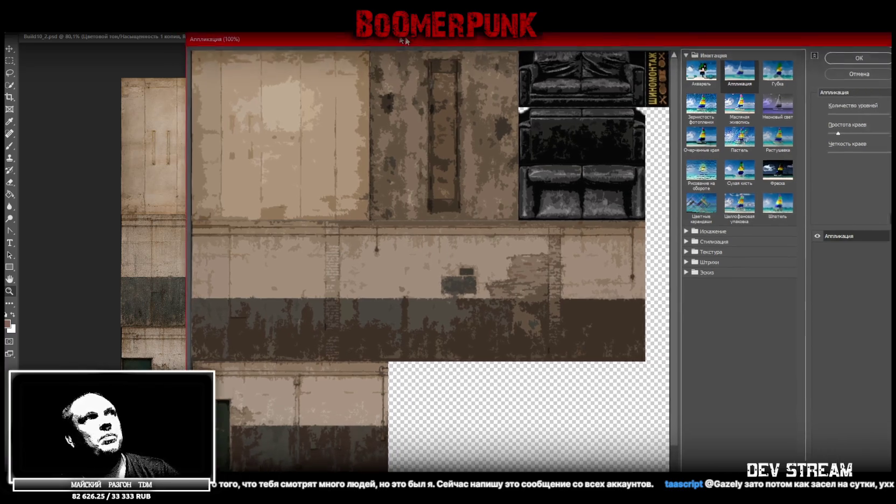
Apply Cutout with 6 levels, edge simplicity 2 and edge fidelity 3.
drag(733, 132, 724, 132)
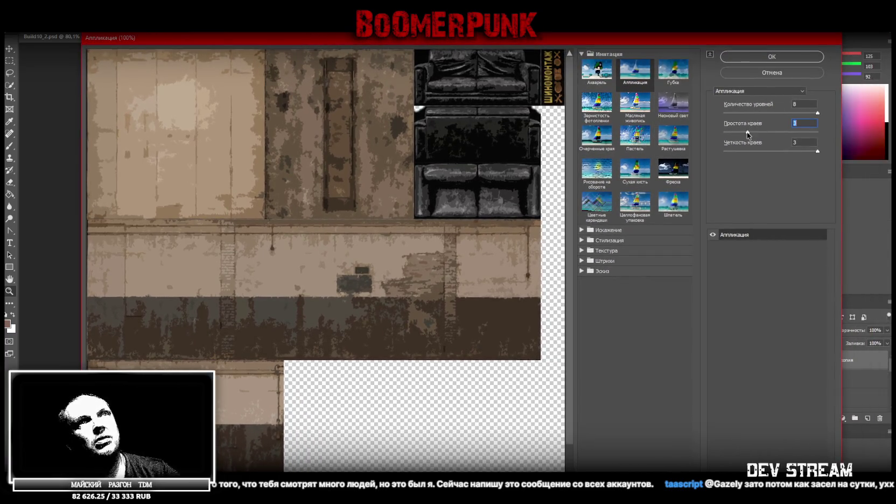
drag(724, 132, 748, 132)
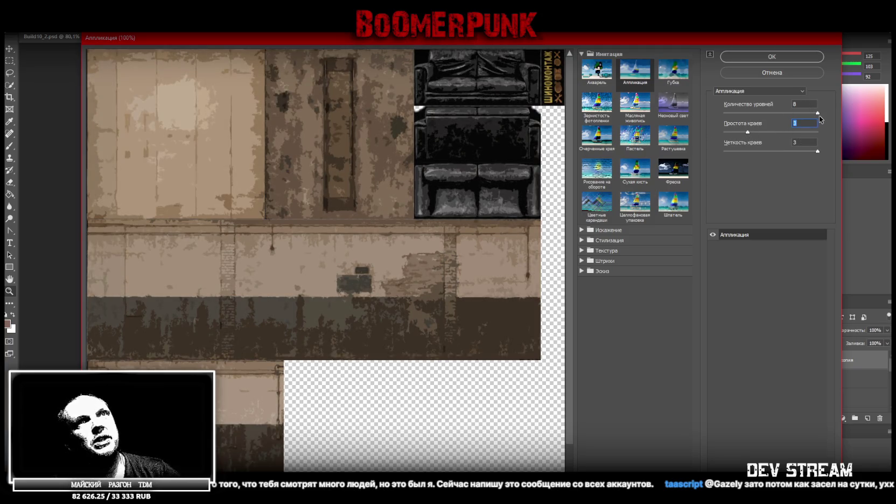
mouse_move(818, 113)
mouse_down()
mouse_move(748, 114)
mouse_move(803, 116)
mouse_up()
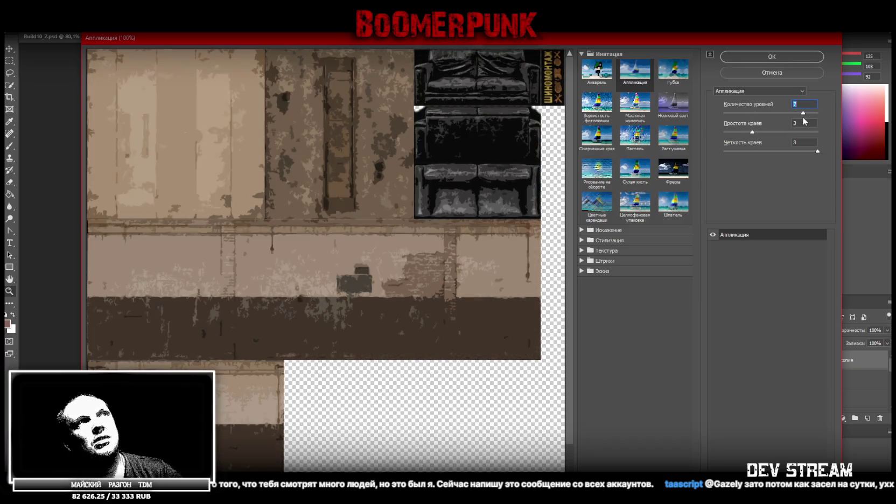
drag(796, 152, 743, 152)
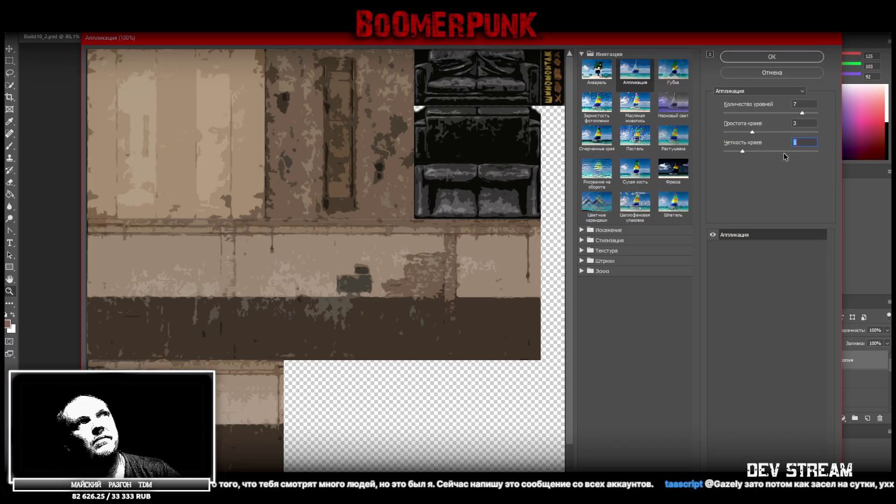
drag(743, 152, 818, 151)
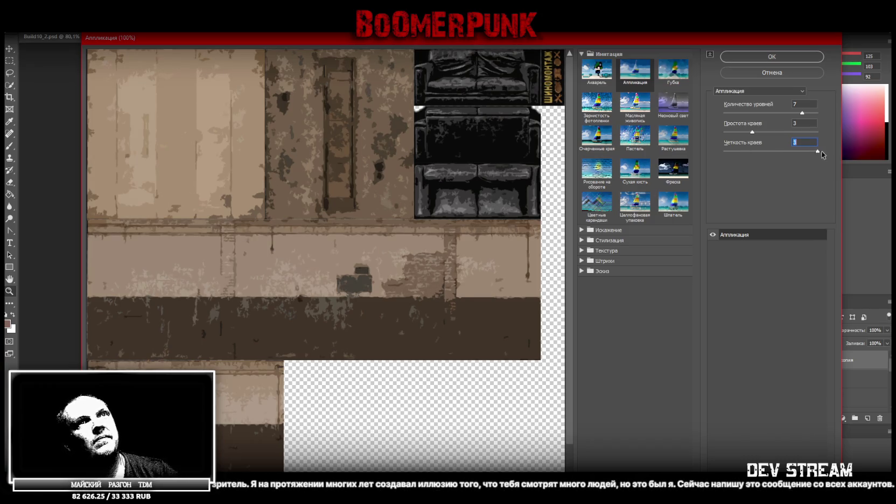
mouse_move(751, 133)
mouse_down()
mouse_move(740, 132)
mouse_move(819, 132)
mouse_move(726, 132)
mouse_up()
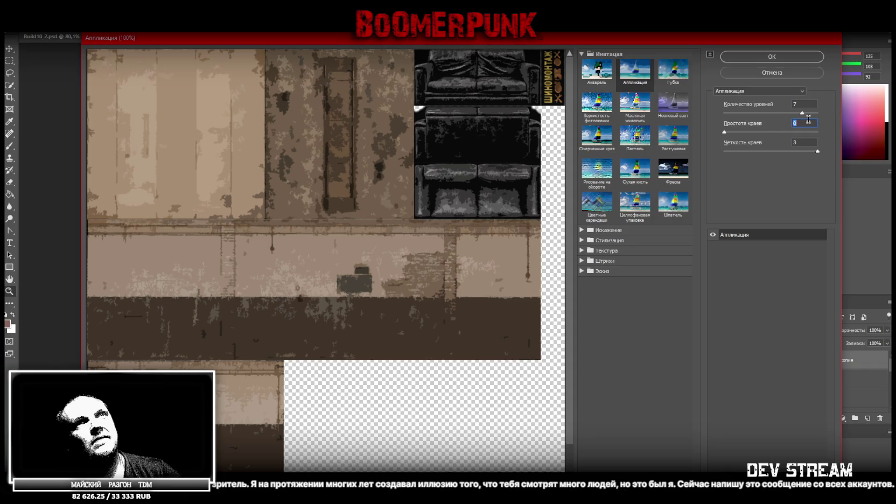
mouse_move(783, 112)
mouse_down()
mouse_move(714, 120)
mouse_move(810, 128)
mouse_up()
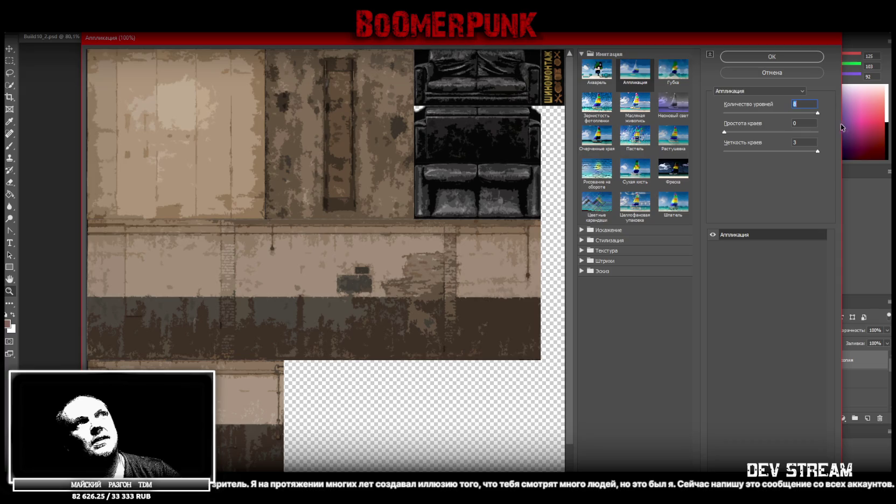
mouse_move(810, 129)
mouse_down()
mouse_move(782, 129)
mouse_move(801, 130)
mouse_up()
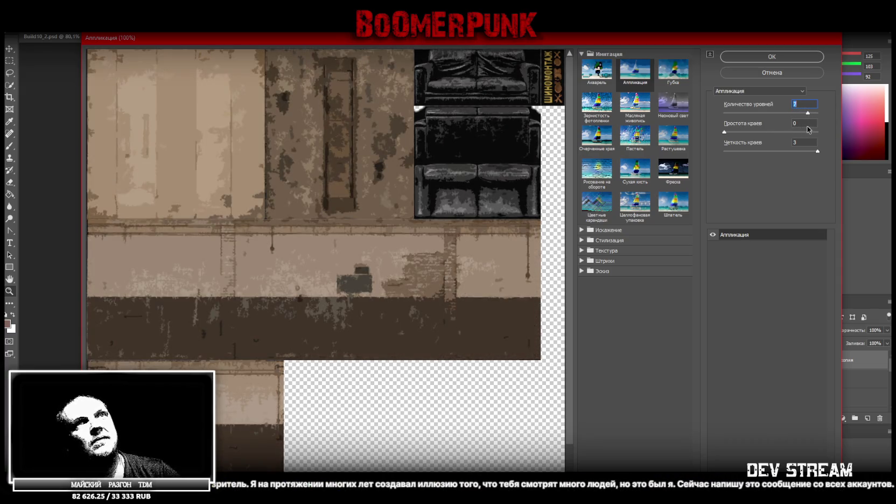
click(777, 58)
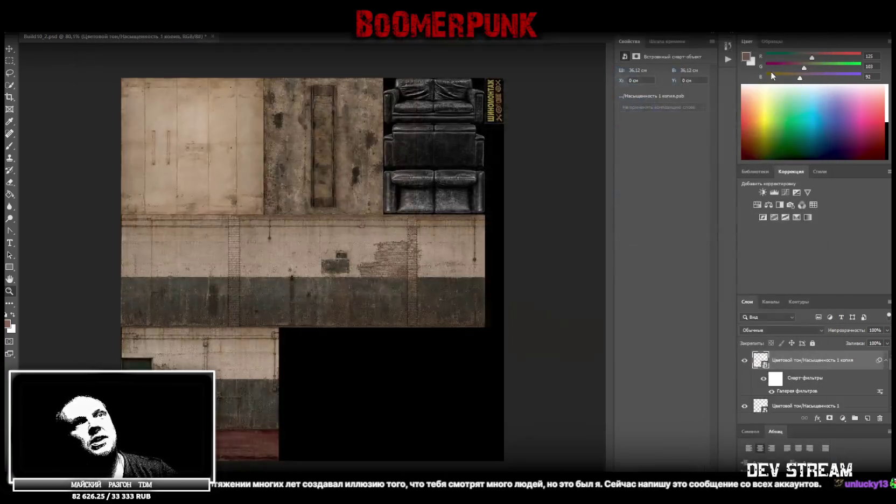
Save the texture, then move the Unity scene camera over to the garage.
key(ctrl+s)
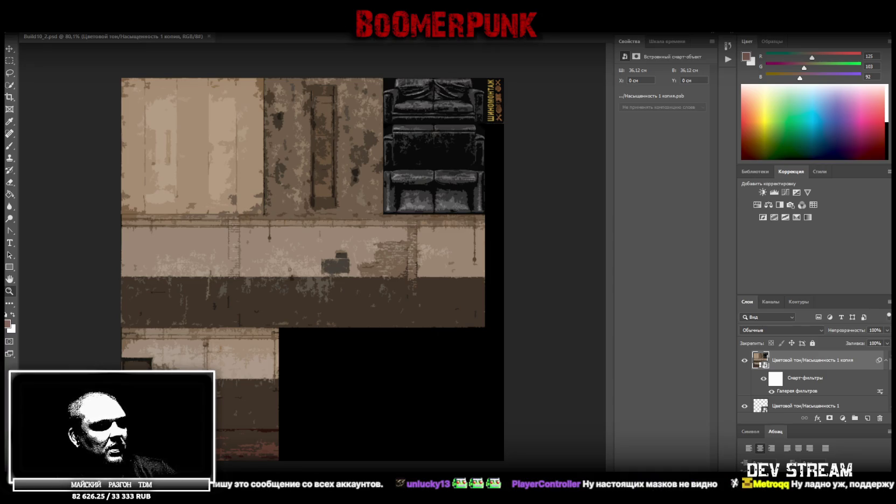
key(alt+Tab)
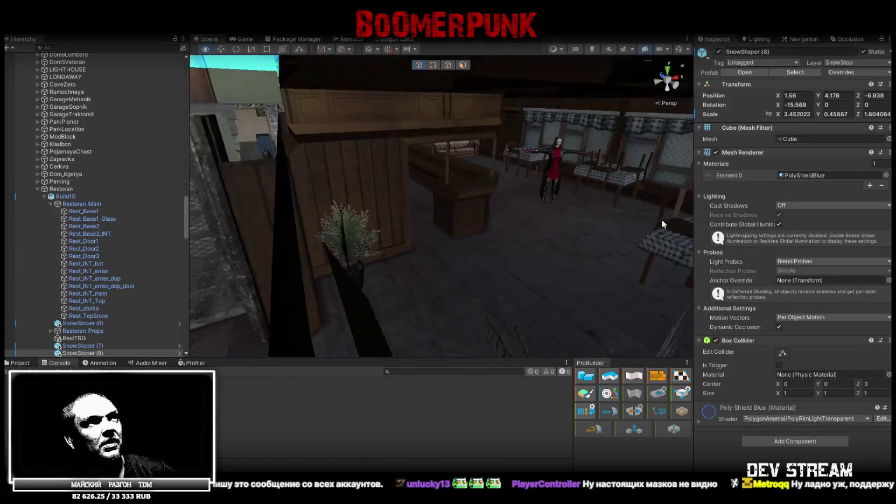
mouse_move(661, 219)
right_down()
mouse_move(356, 183)
mouse_move(543, 288)
mouse_move(365, 227)
right_up()
Map the Build10_2.png slot to the Build10_2 material in Build10's import settings and apply.
click(399, 221)
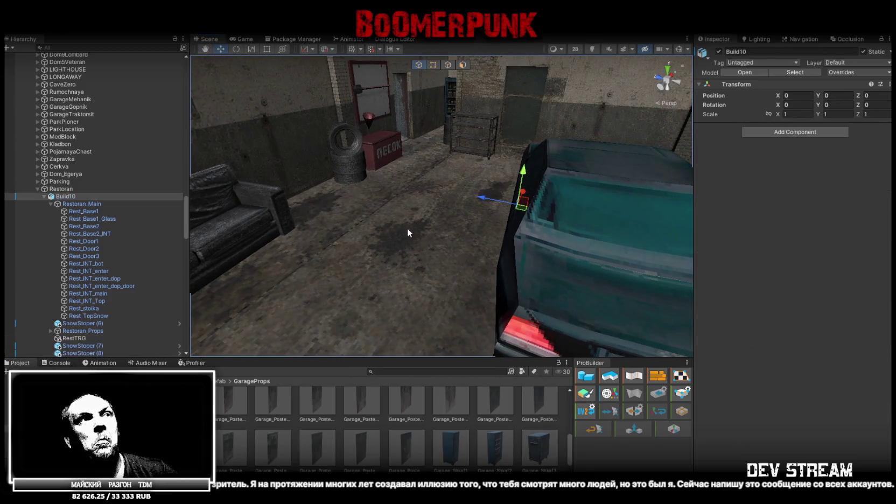
click(407, 228)
click(795, 130)
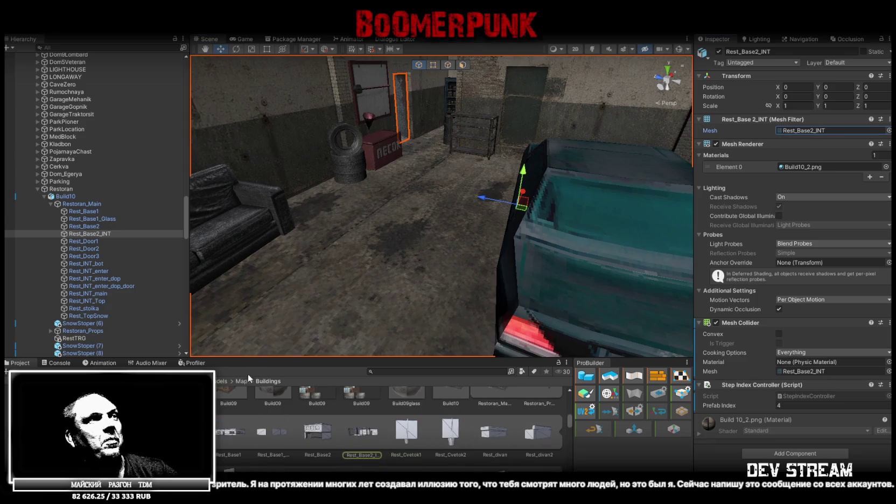
scroll(356, 429, up, 2)
click(469, 437)
click(453, 437)
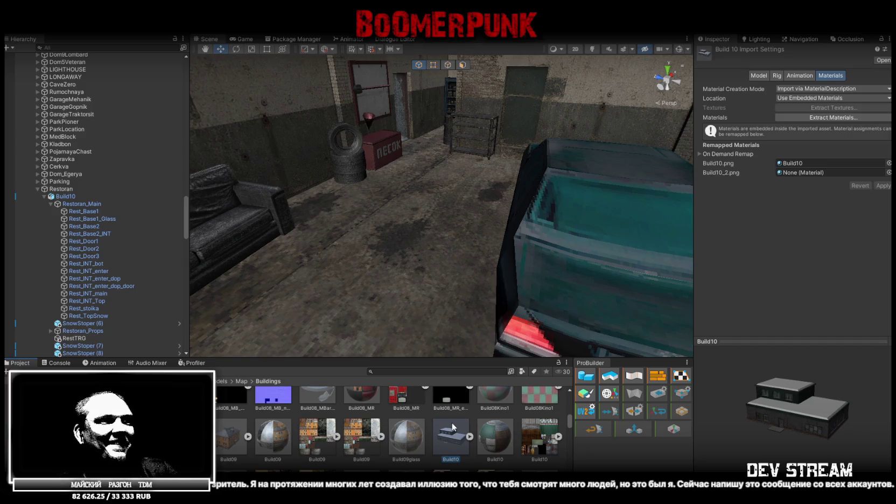
scroll(512, 426, down, 1)
scroll(436, 433, down, 1)
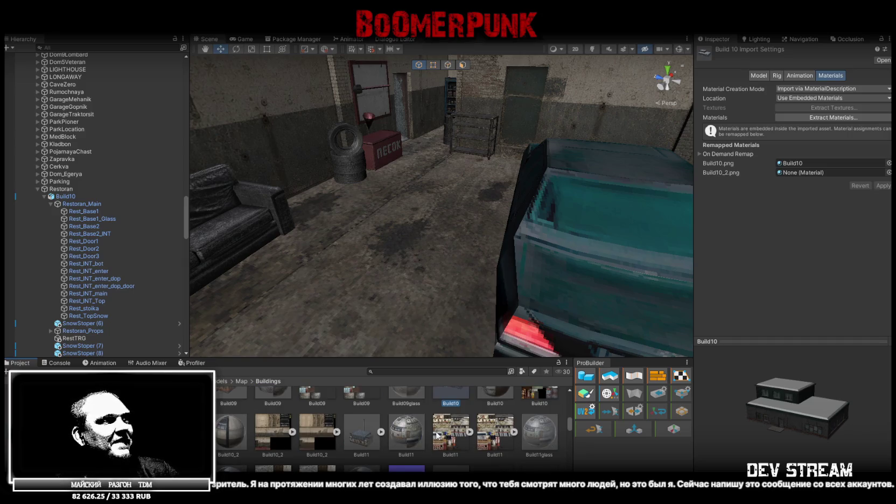
drag(246, 431, 808, 172)
click(883, 186)
Give the Rest_divan2 sofa the Build10_2 material and apply the override to its prefab.
mouse_move(442, 215)
right_down()
mouse_move(352, 225)
mouse_move(296, 218)
right_up()
click(371, 244)
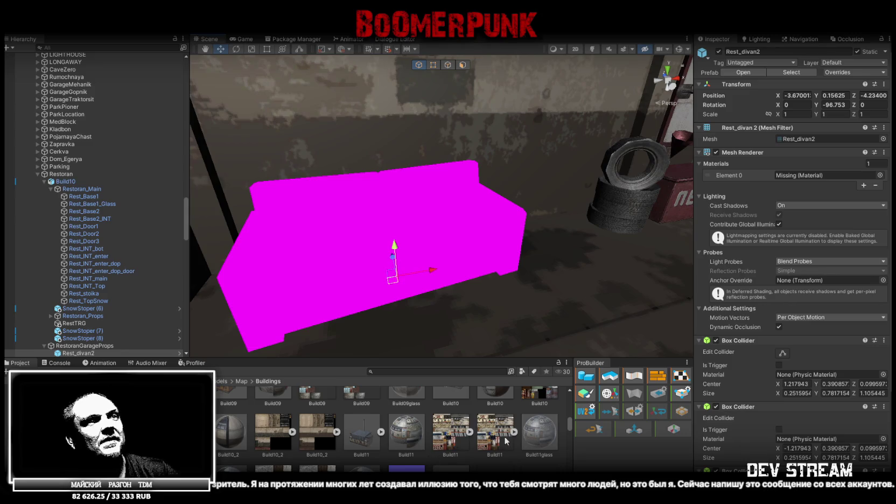
scroll(506, 442, down, 1)
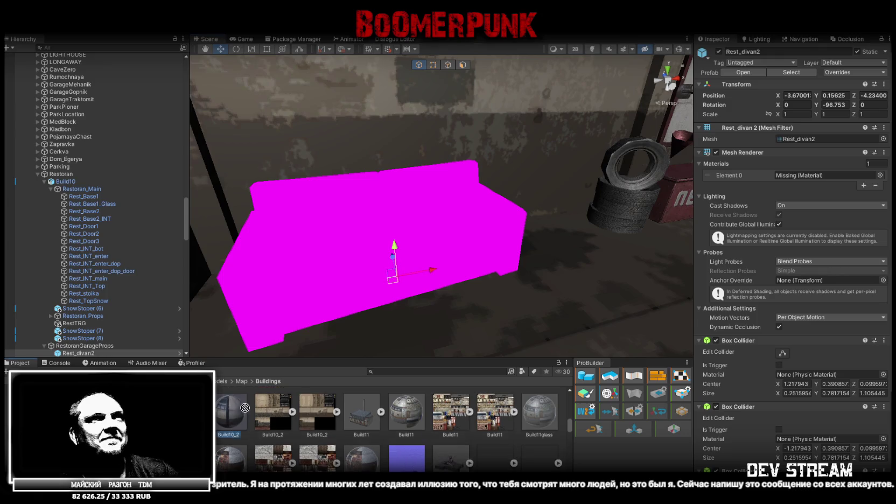
drag(238, 412, 824, 175)
key(f)
scroll(486, 246, down, 3)
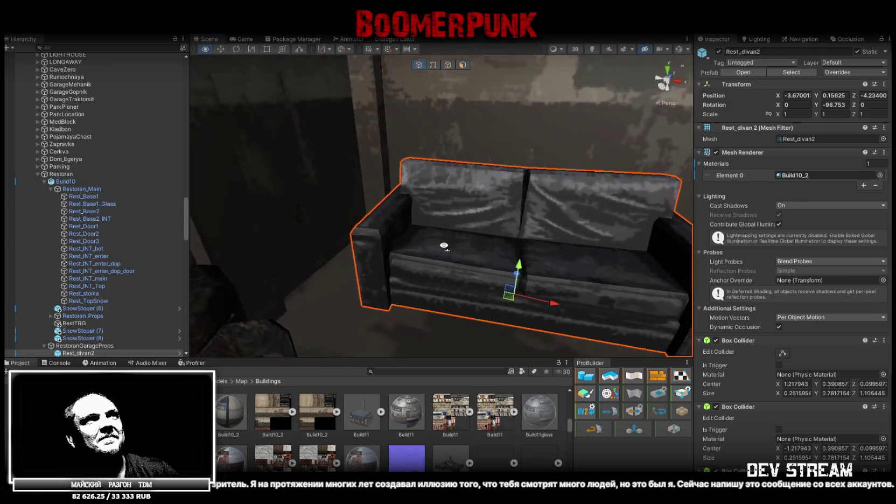
scroll(486, 245, down, 3)
scroll(485, 245, down, 3)
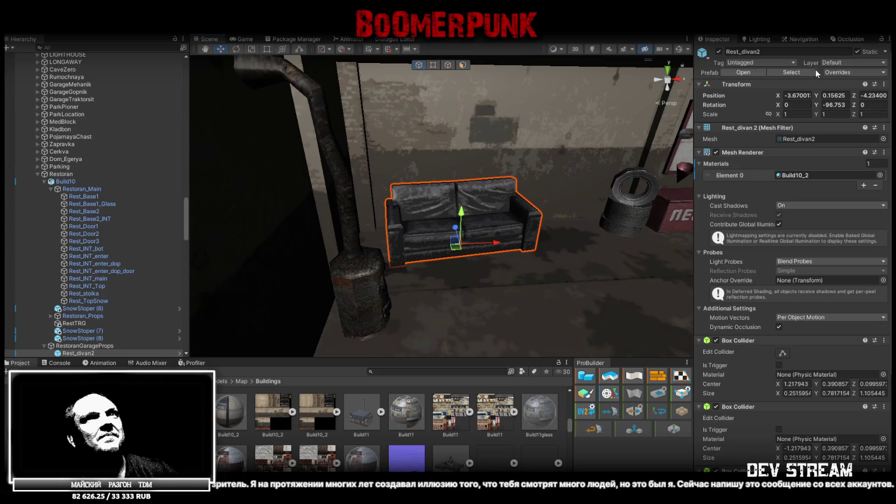
click(865, 74)
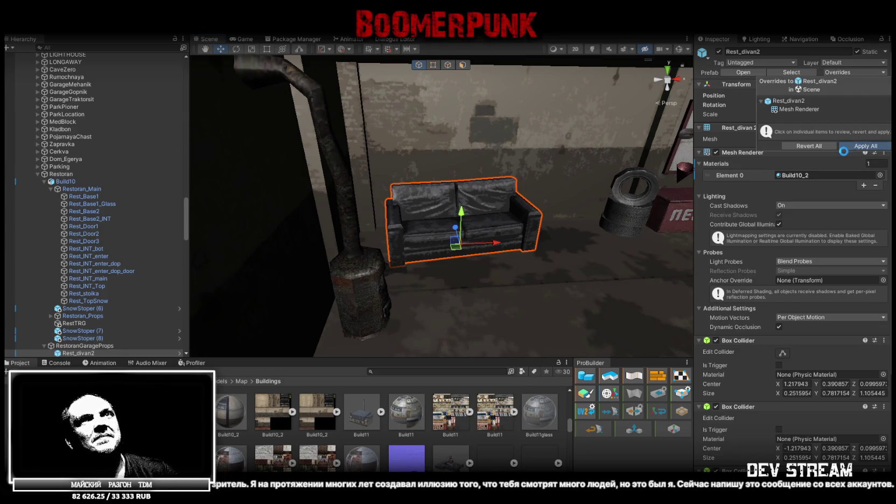
click(863, 146)
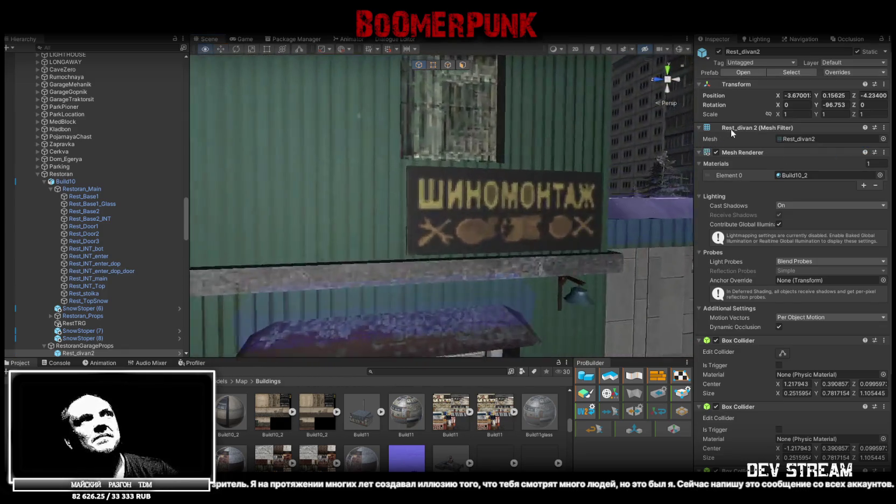
right_drag(684, 146, 646, 154)
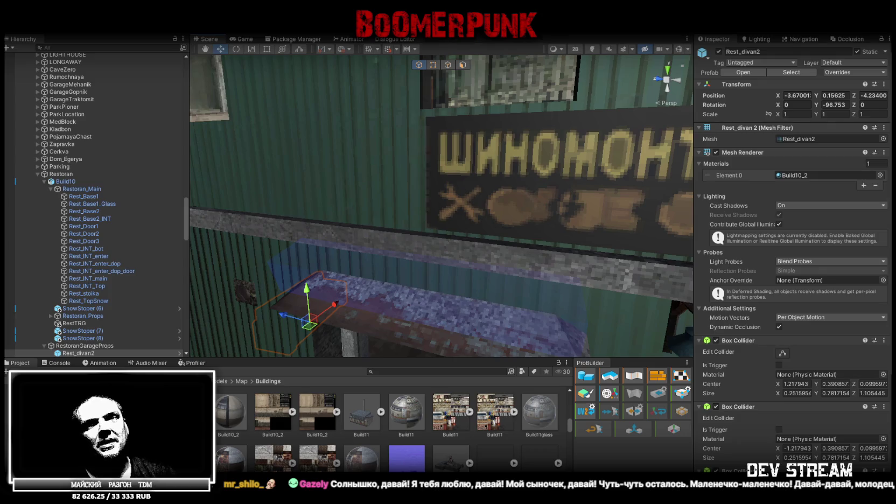
Frame the Rest_divan2 sofa and inspect its black leather texture beside the stove.
key(f)
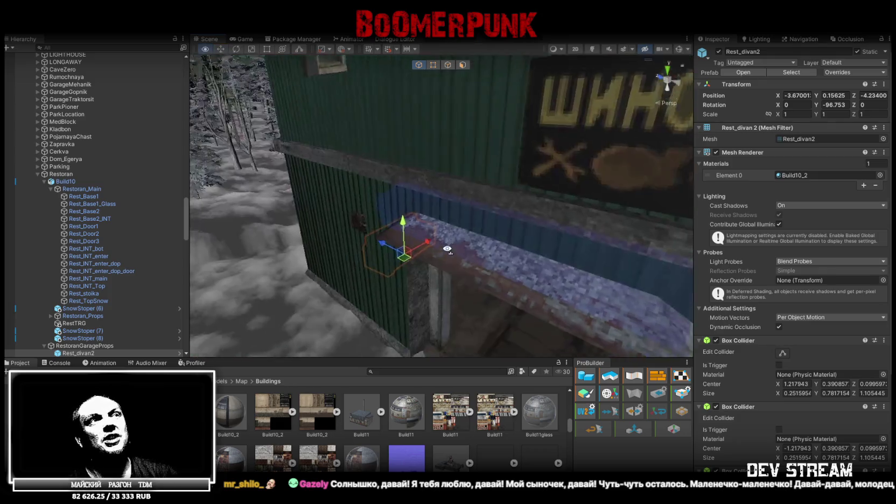
mouse_move(354, 220)
right_down()
mouse_move(352, 192)
mouse_move(264, 190)
mouse_move(454, 238)
right_up()
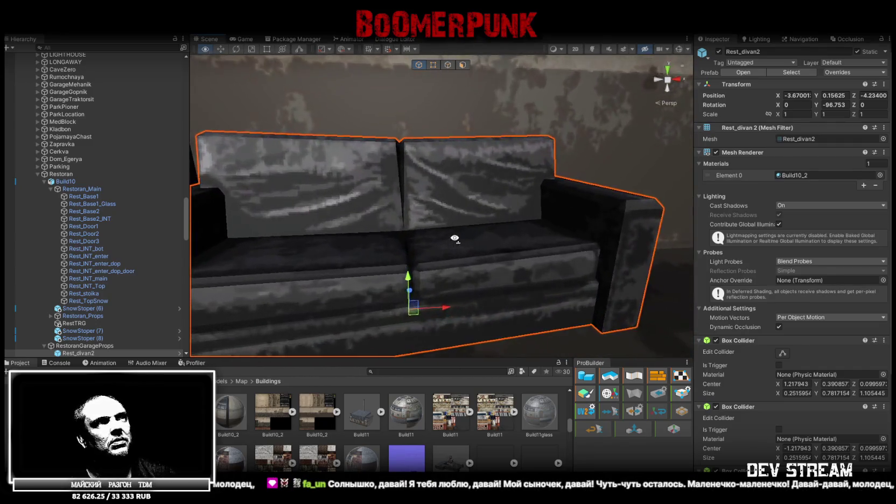
right_drag(454, 239, 444, 260)
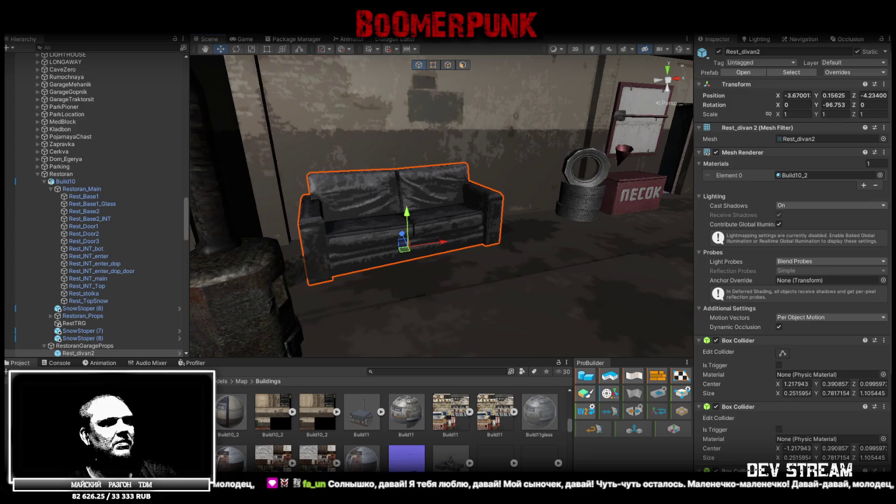
key(alt+Tab)
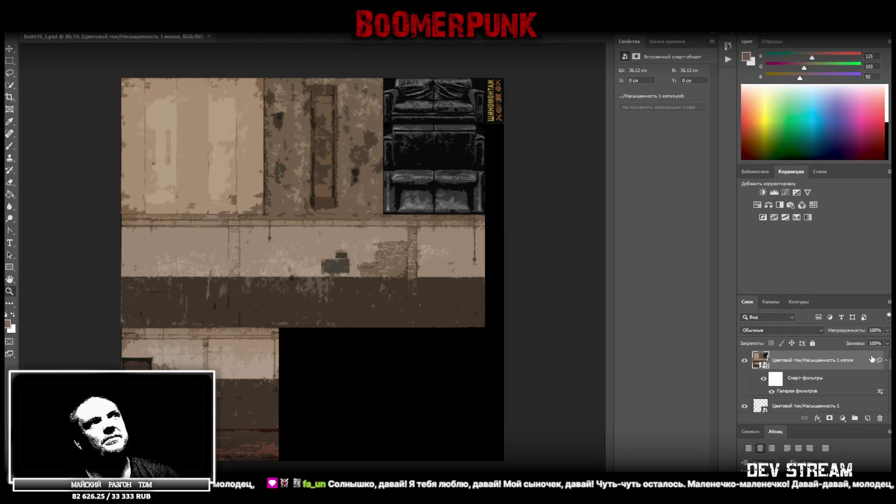
Reopen the top layer's Cutout smart filter in the Filter Gallery.
click(886, 360)
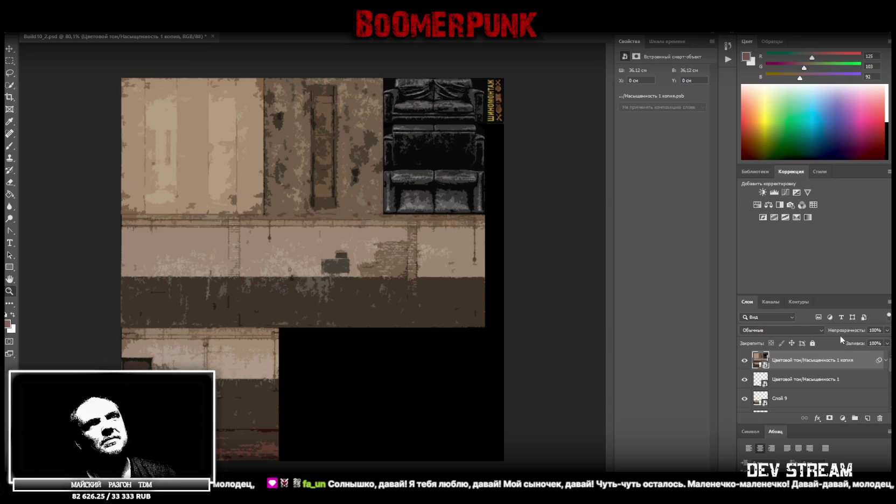
click(885, 361)
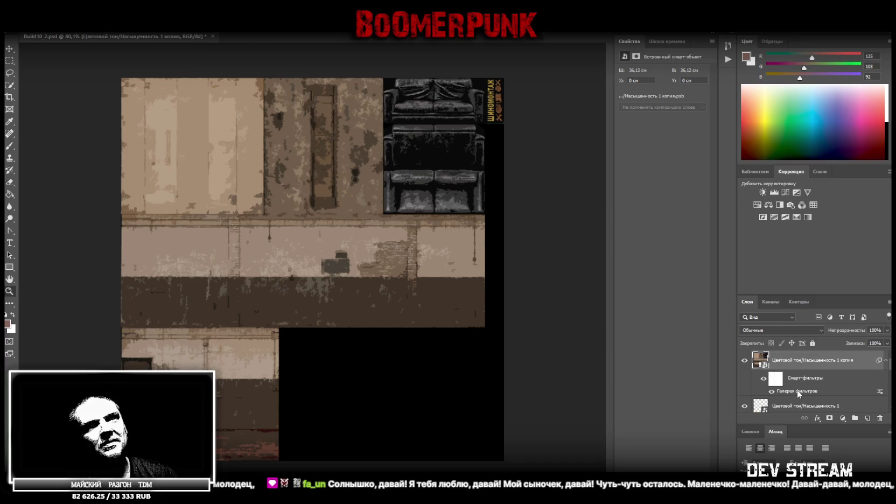
double_click(796, 390)
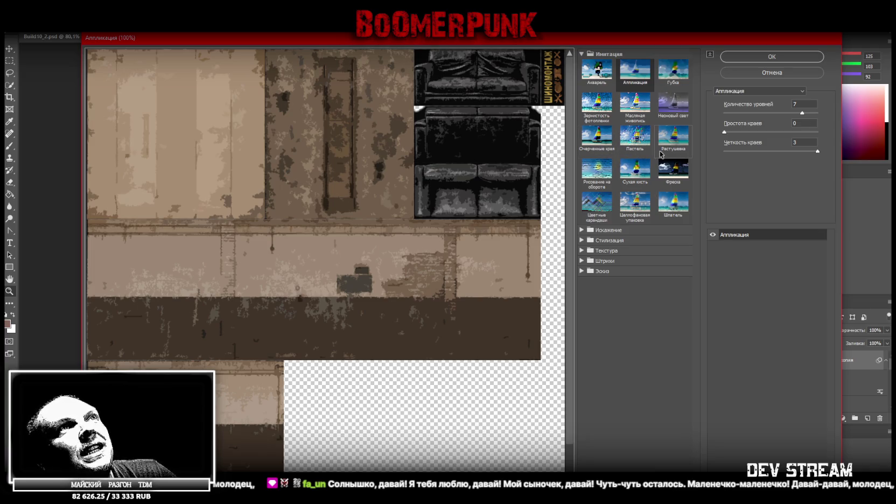
Preview Акварель with Детализация 14, Глубина теней 0, Текстура 1, then switch to Сухая кисть.
click(593, 78)
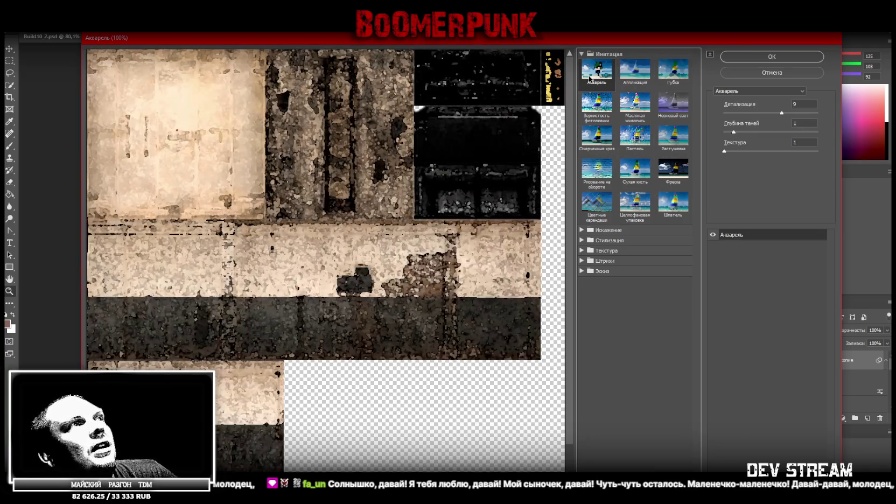
drag(783, 114, 777, 114)
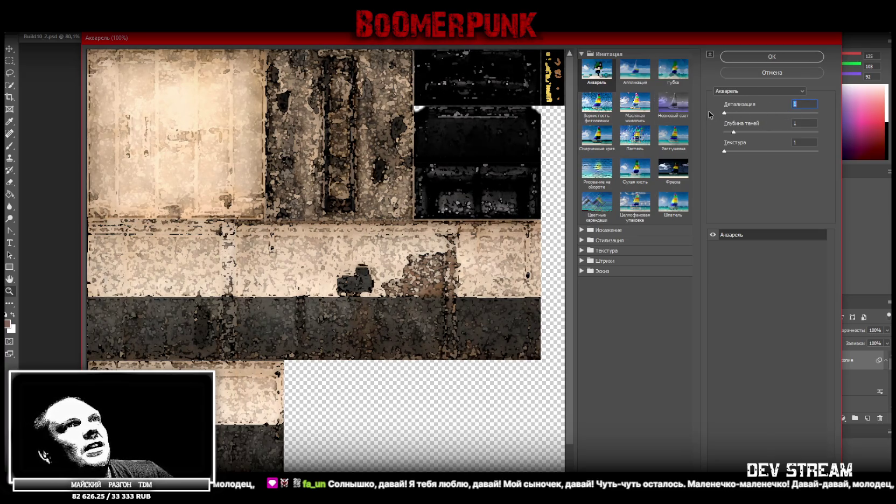
drag(807, 112, 824, 112)
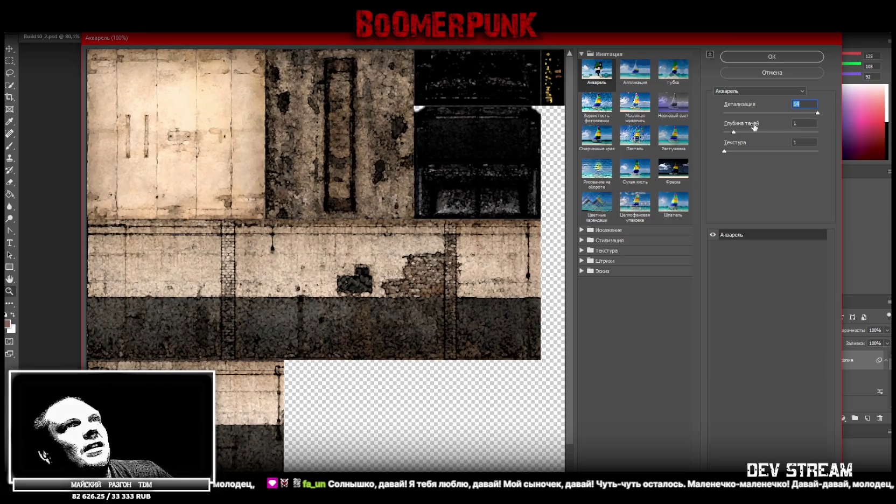
drag(736, 133, 695, 131)
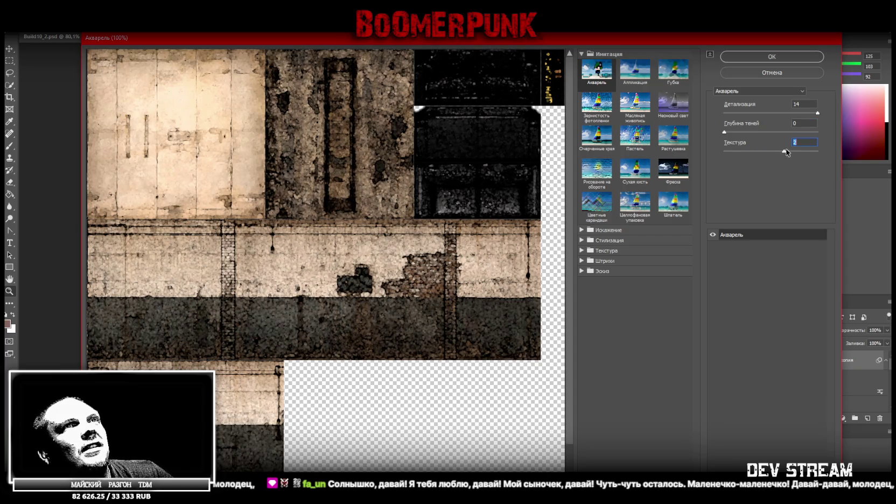
drag(749, 152, 709, 152)
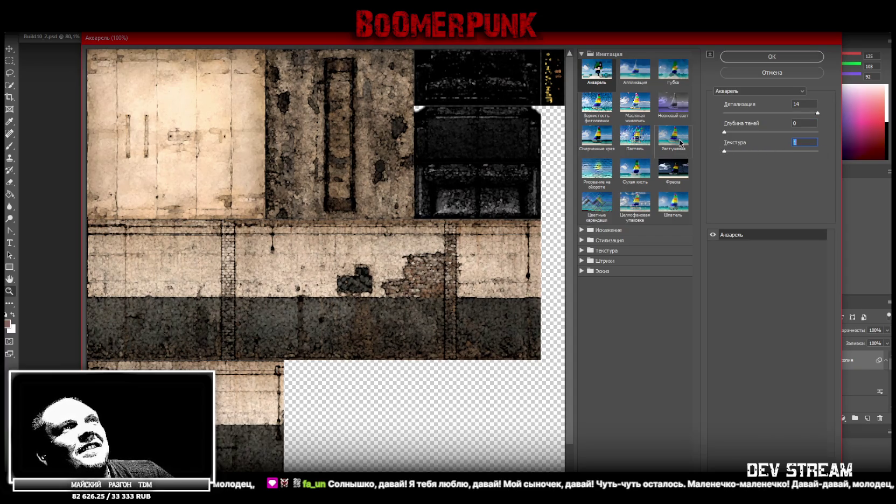
click(638, 165)
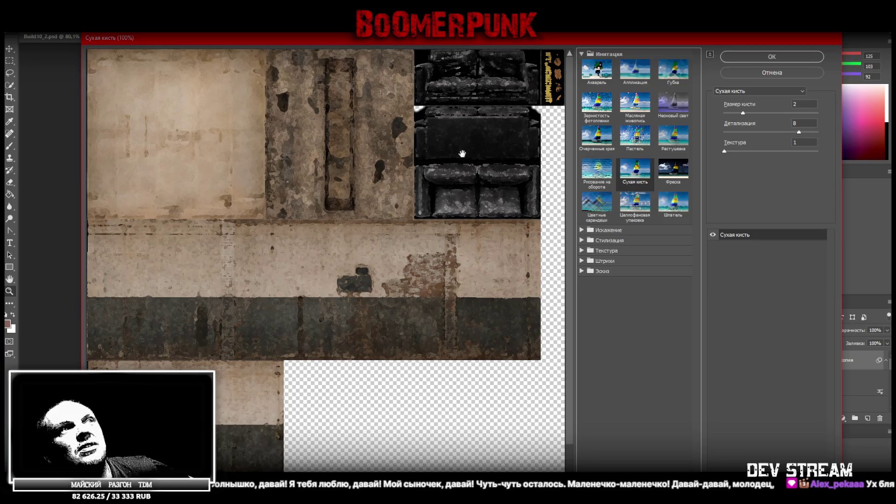
Apply the Шпатель filter with stroke size 6.
click(676, 206)
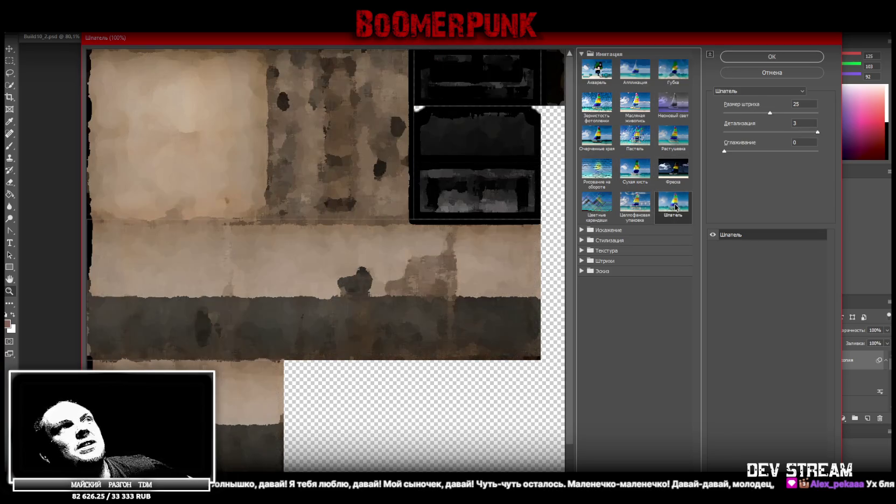
click(733, 114)
drag(733, 113, 733, 114)
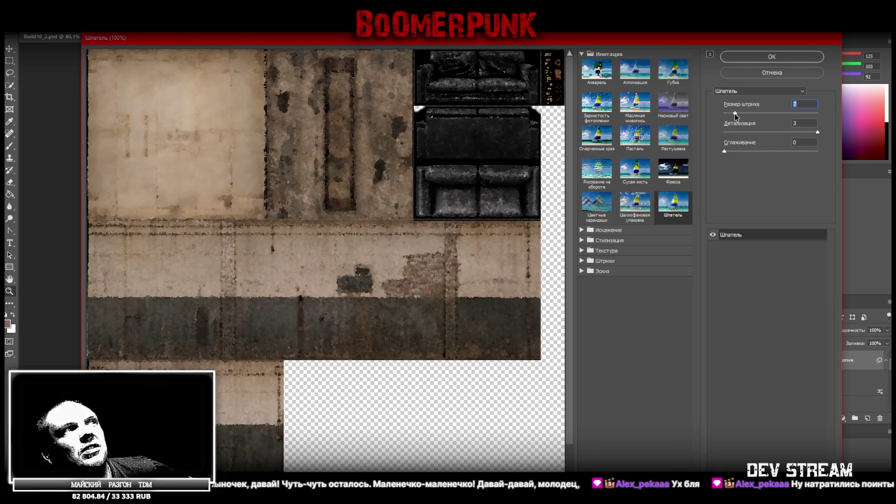
drag(735, 114, 734, 113)
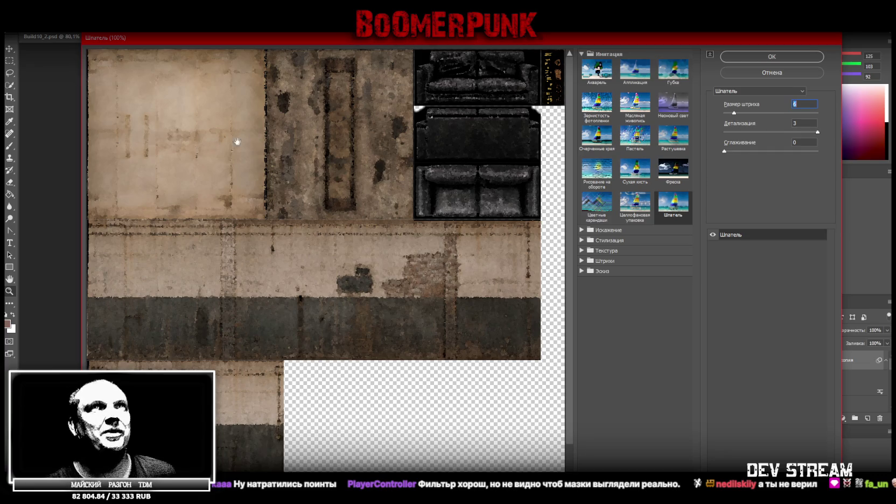
key(Return)
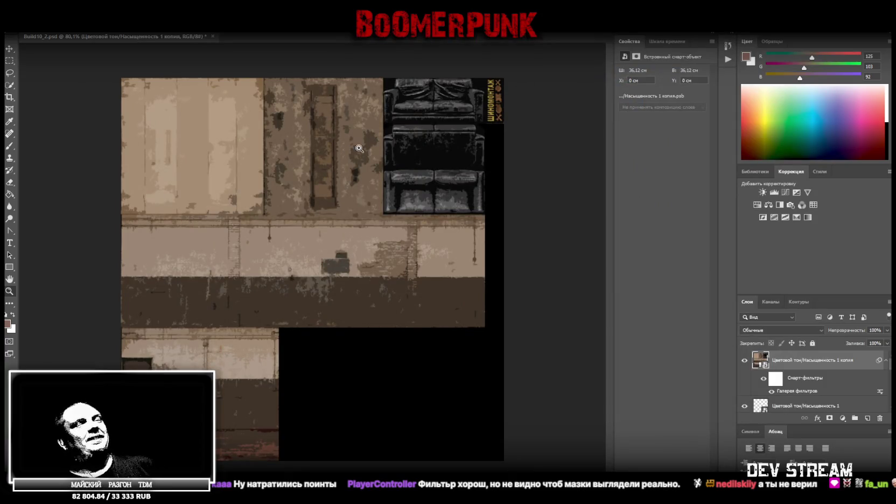
Collapse the smart filters and delete the filtered Hue/Saturation copy layer.
click(885, 361)
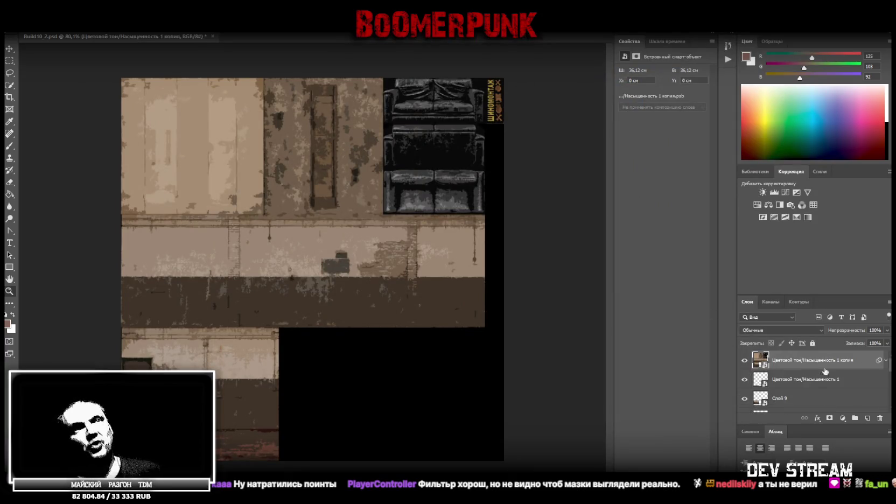
key(Delete)
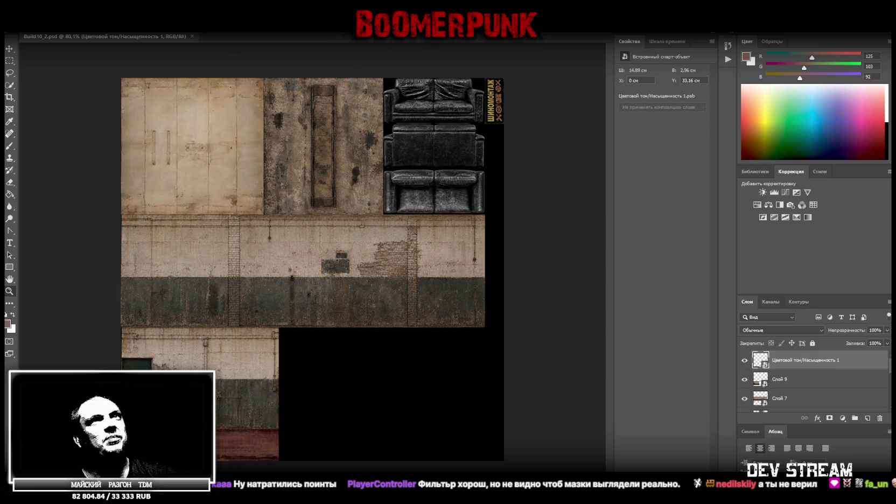
key(alt+Tab)
mouse_move(474, 222)
right_down()
mouse_move(503, 206)
mouse_move(648, 210)
mouse_move(361, 234)
right_up()
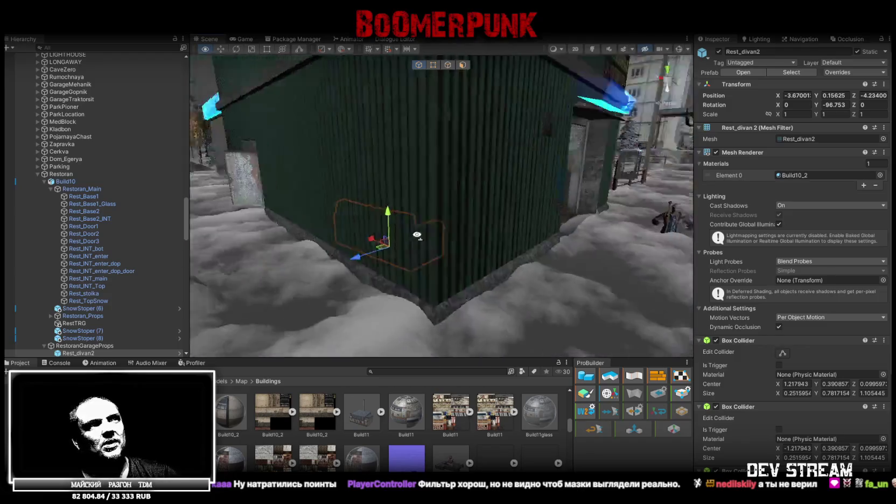
Fly around the garage to review the leather couch, then out to the snowy exterior.
right_drag(361, 233, 165, 235)
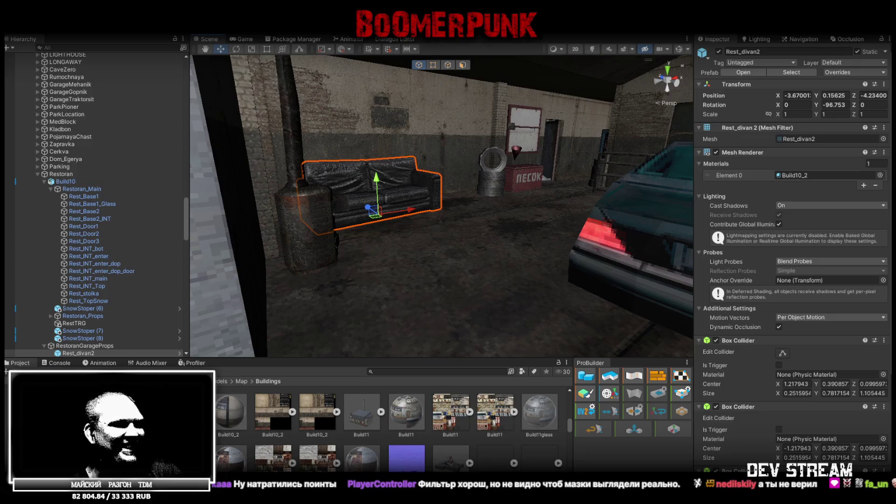
key(alt+Tab)
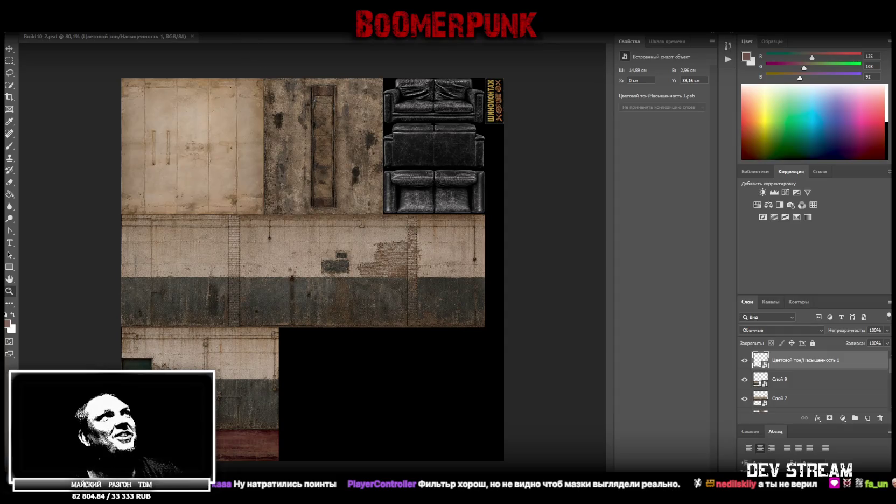
click(213, 27)
click(213, 27)
click(237, 26)
click(237, 27)
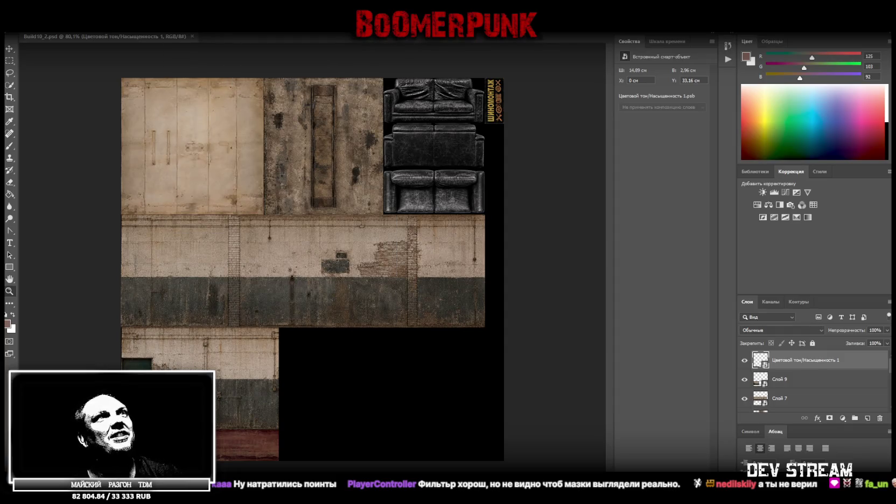
key(alt+Tab)
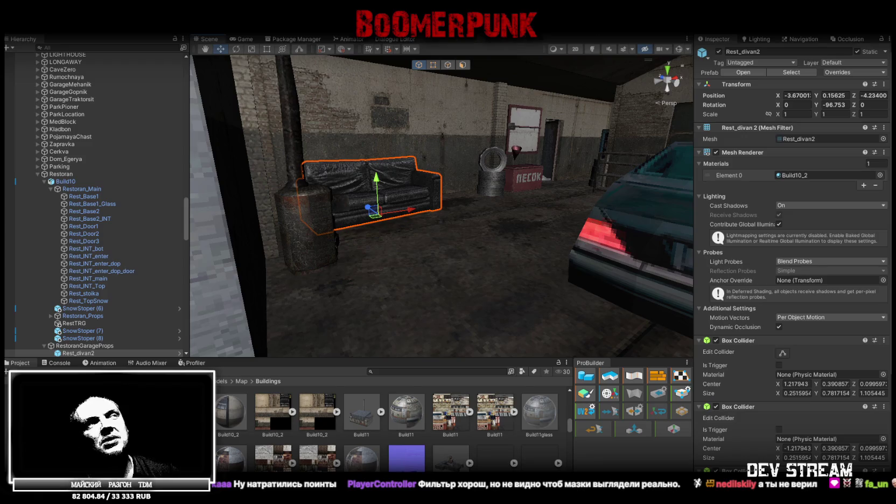
right_drag(476, 218, 477, 215)
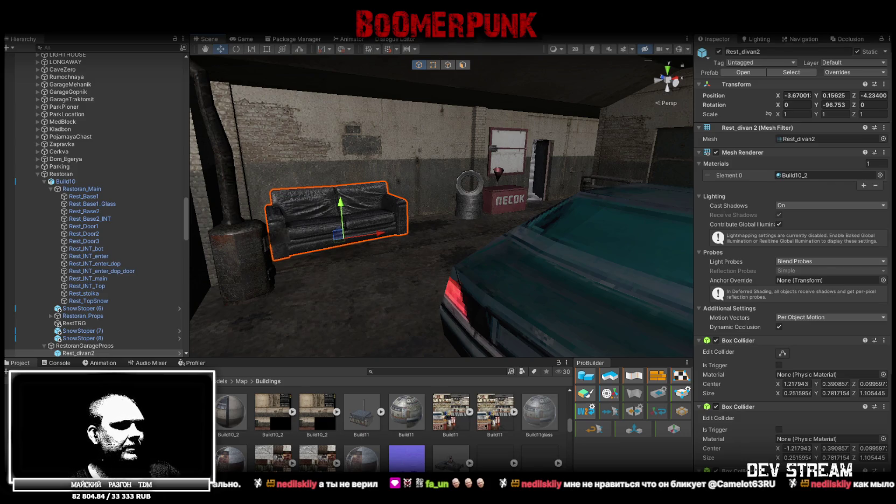
mouse_move(402, 308)
right_down()
mouse_move(470, 271)
mouse_move(474, 258)
right_up()
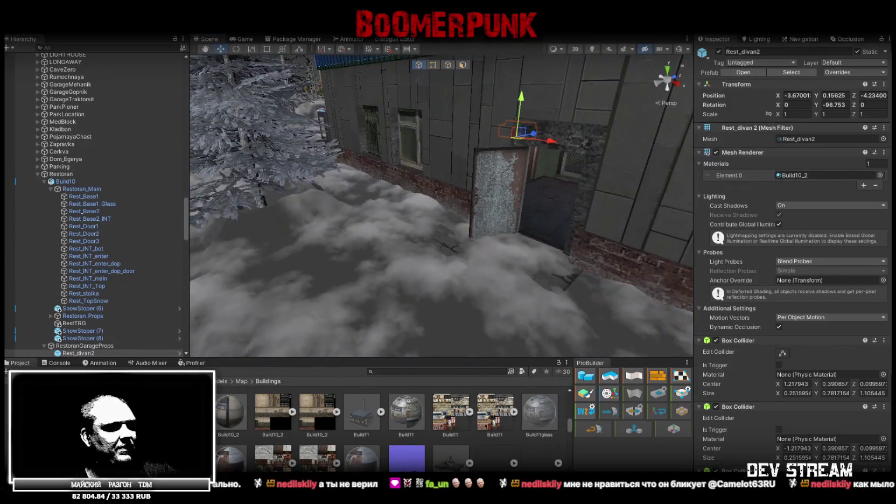
key(alt+Tab)
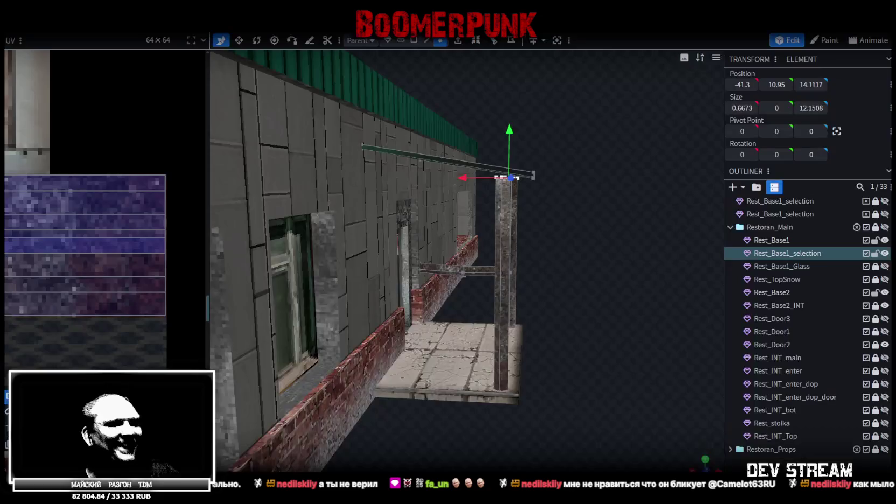
Raise the porch awning beam by 0.3 along Y.
mouse_move(482, 266)
mouse_down()
mouse_move(576, 254)
mouse_move(376, 231)
mouse_move(333, 247)
mouse_move(364, 228)
mouse_move(345, 213)
mouse_move(416, 217)
mouse_up()
mouse_move(426, 157)
mouse_down()
mouse_move(381, 163)
mouse_move(498, 141)
mouse_up()
mouse_move(541, 119)
mouse_down()
mouse_move(352, 333)
mouse_move(599, 367)
mouse_move(641, 395)
mouse_move(628, 433)
mouse_move(614, 420)
mouse_up()
Add a loop cut across the awning roof and slide its offset.
click(429, 41)
drag(483, 239, 544, 82)
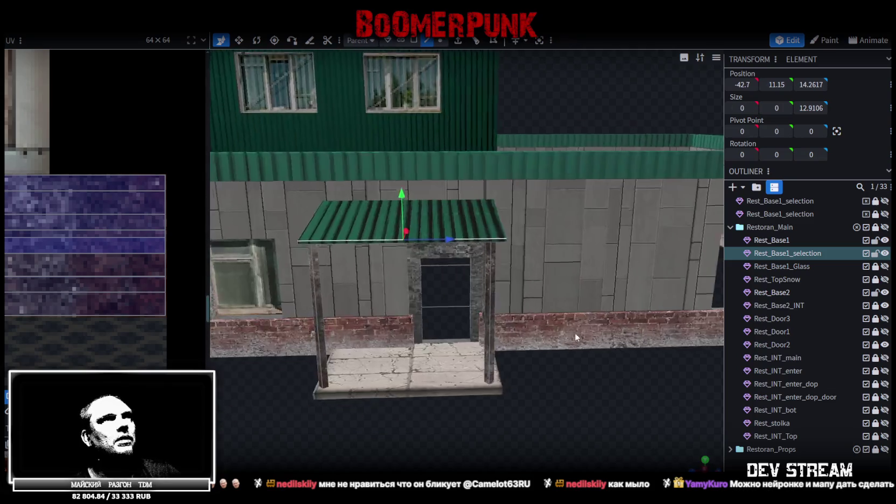
click(493, 41)
drag(495, 273, 534, 377)
drag(484, 465, 461, 464)
drag(678, 399, 454, 113)
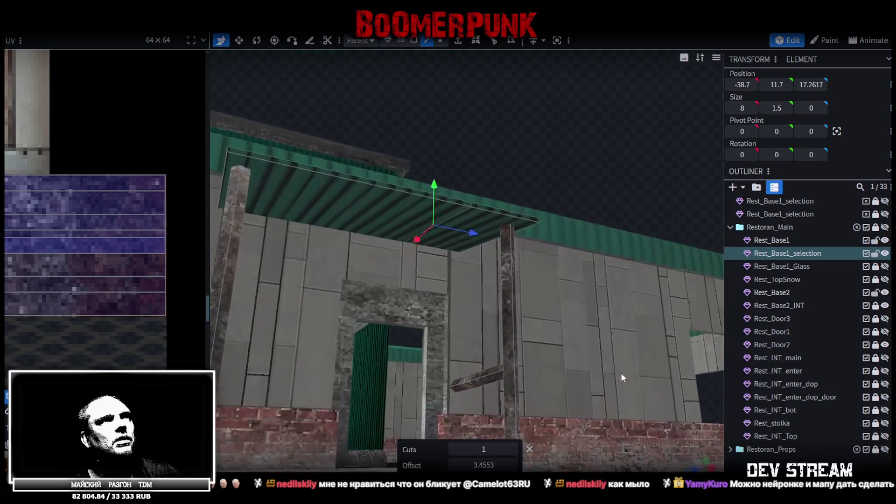
Select the awning's edge vertices and lower them slightly with two Page Down nudges.
click(469, 216)
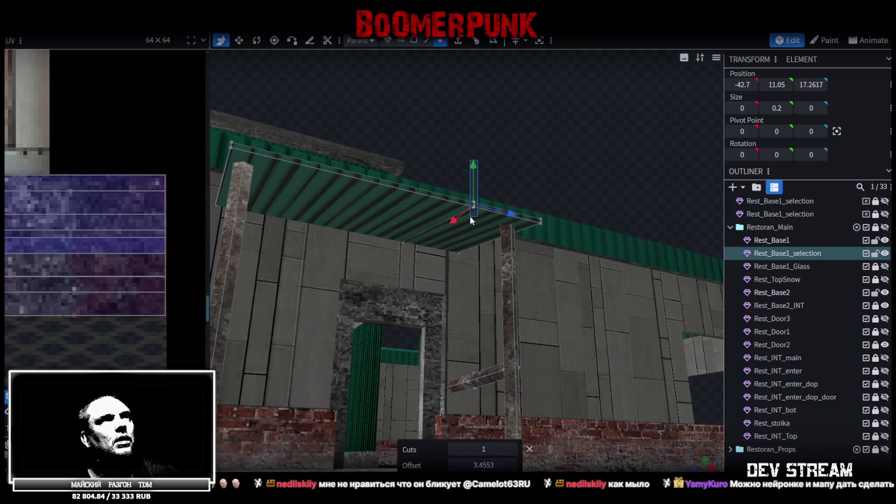
mouse_move(474, 165)
mouse_down()
mouse_move(534, 190)
mouse_move(529, 180)
mouse_move(537, 187)
mouse_move(558, 179)
mouse_move(495, 175)
mouse_move(471, 184)
mouse_move(528, 149)
mouse_move(512, 161)
mouse_move(509, 194)
mouse_up()
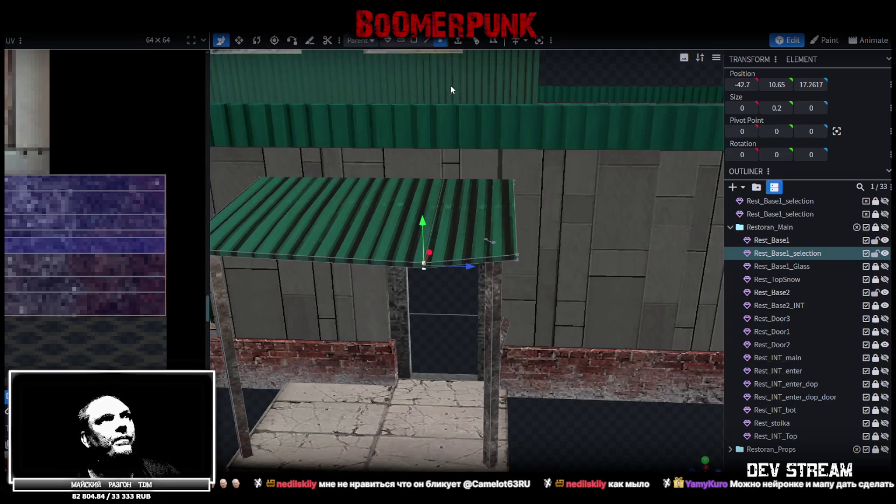
click(445, 179)
shift+click(517, 257)
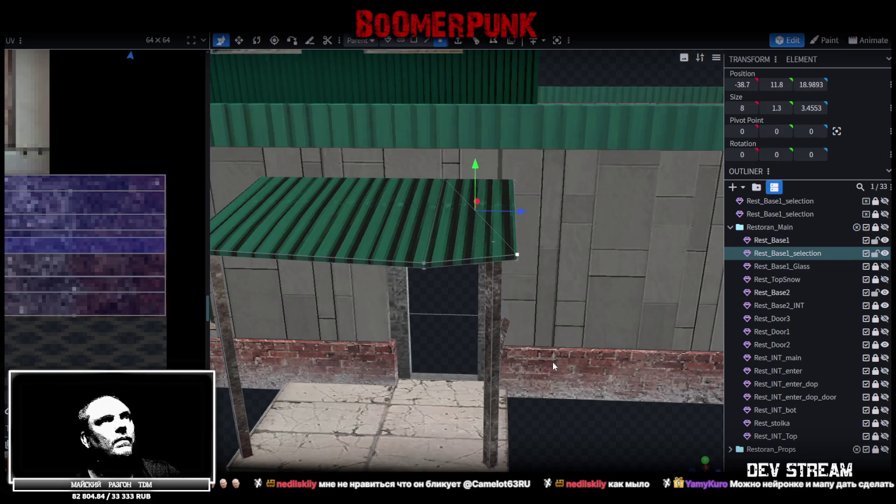
drag(516, 257, 516, 202)
key(Page_Down)
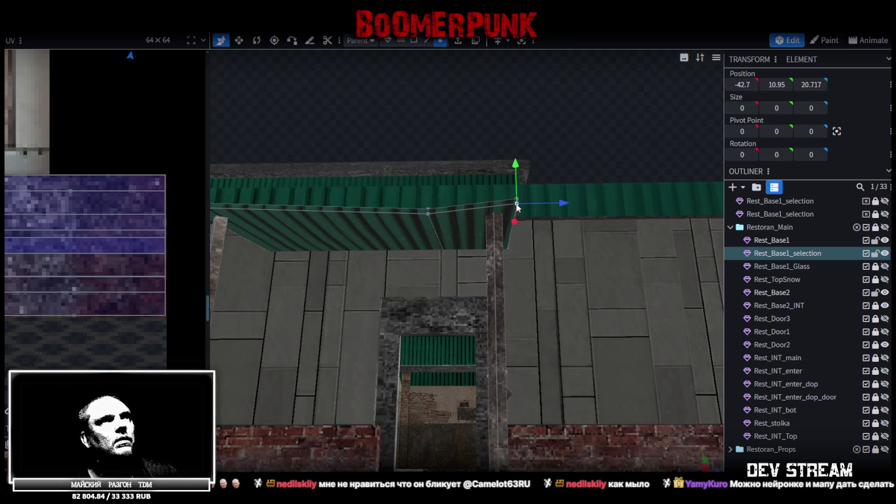
key(Page_Down)
Move a group of awning vertices 0.7 along X, undoing a trial 0.1 drop.
drag(444, 256, 600, 150)
key(z)
key(z)
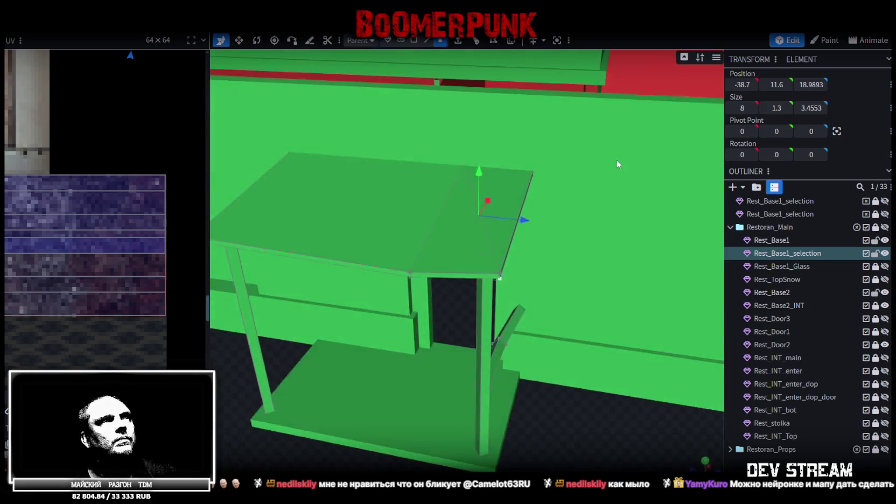
click(414, 40)
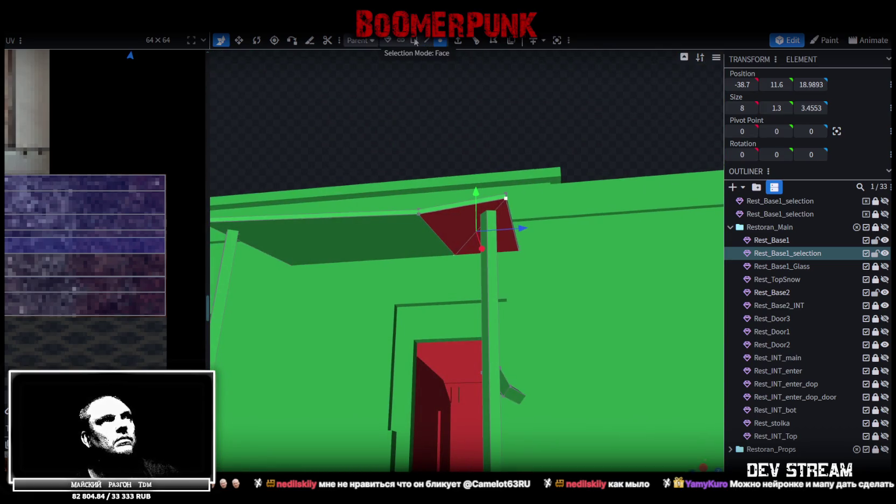
click(456, 226)
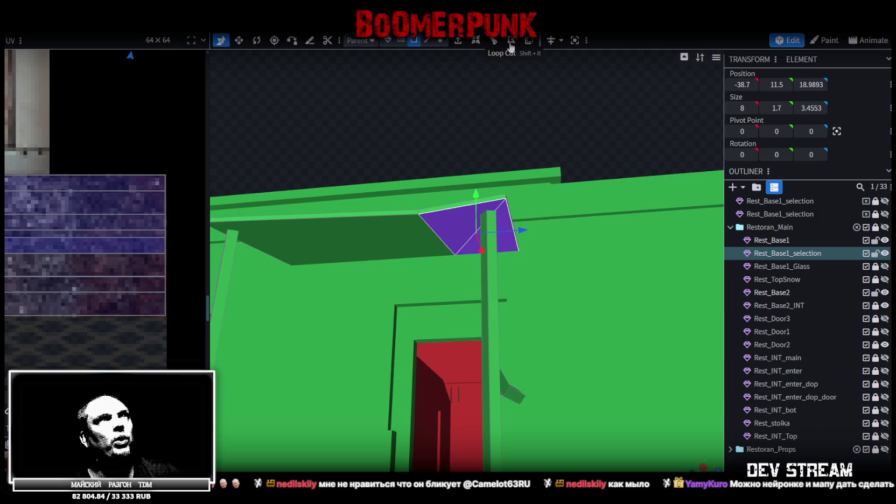
mouse_move(566, 75)
mouse_down()
mouse_move(612, 133)
mouse_move(647, 130)
mouse_move(559, 163)
mouse_move(583, 157)
mouse_move(571, 162)
mouse_up()
click(440, 40)
drag(554, 113, 495, 261)
mouse_move(581, 101)
mouse_down()
mouse_move(579, 158)
mouse_move(544, 178)
mouse_up()
mouse_move(491, 224)
mouse_down()
mouse_move(503, 242)
mouse_move(560, 200)
mouse_up()
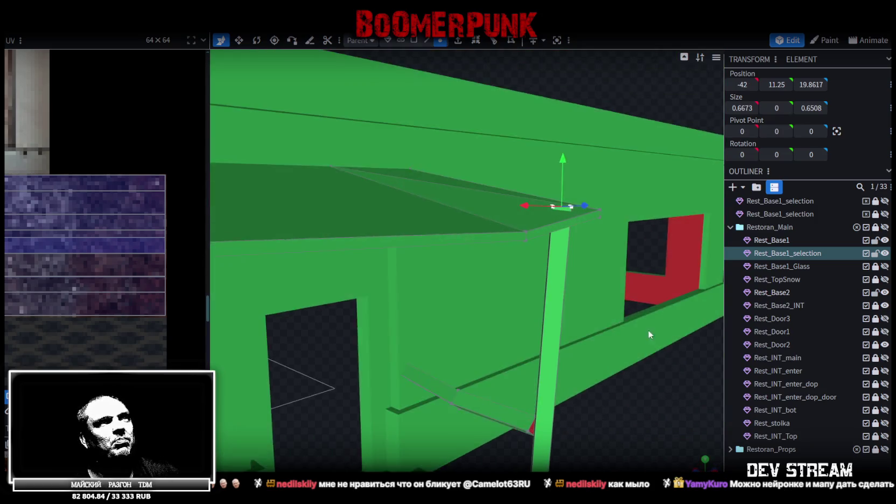
mouse_move(561, 163)
mouse_down()
mouse_move(642, 333)
mouse_move(640, 309)
mouse_up()
key(ctrl+z)
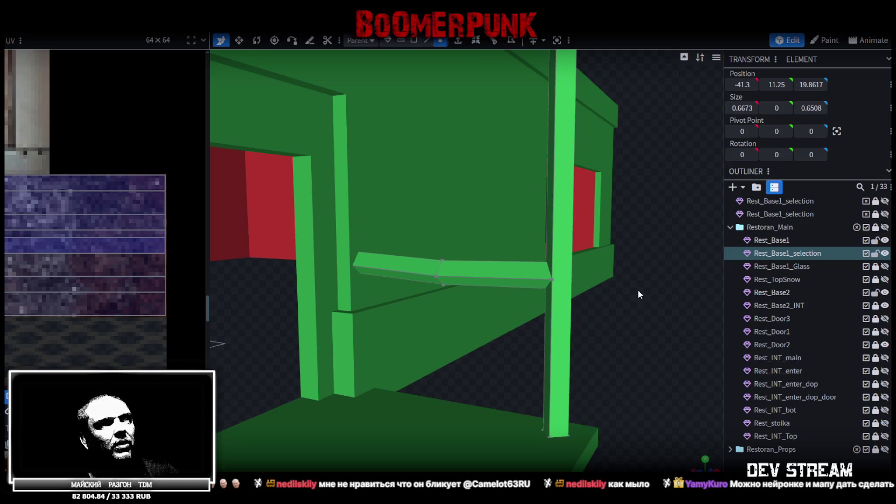
Add a loop cut across the porch railing and adjust its offset.
mouse_move(631, 296)
mouse_down()
mouse_move(591, 218)
mouse_move(512, 135)
mouse_up()
click(427, 40)
drag(530, 317, 575, 135)
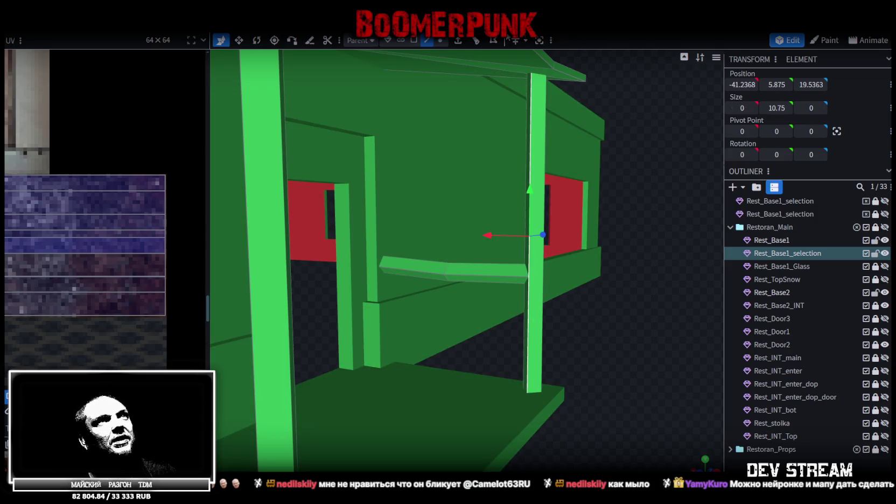
click(493, 41)
drag(499, 64, 577, 383)
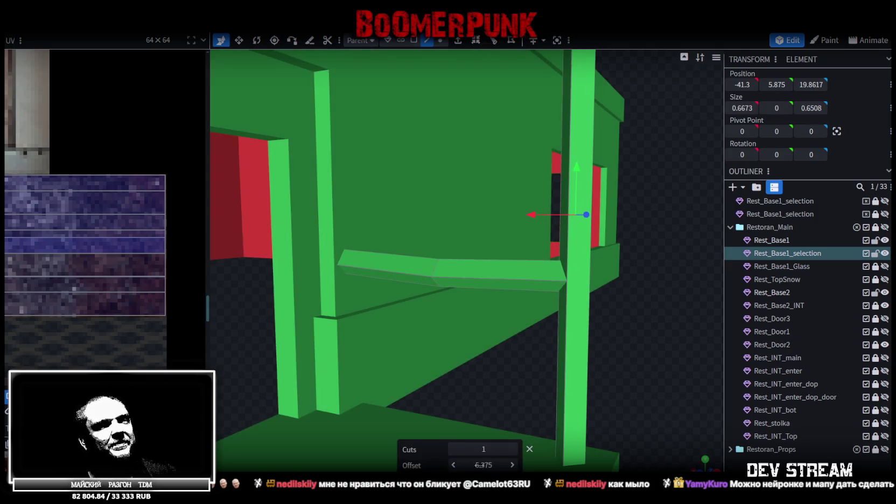
drag(483, 465, 474, 464)
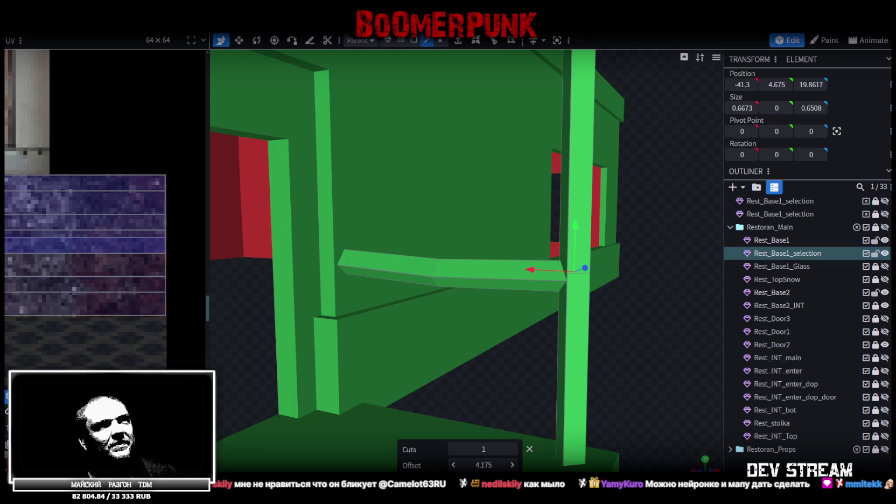
Shift a porch pillar face along X and lower it by 0.2.
drag(602, 313, 510, 203)
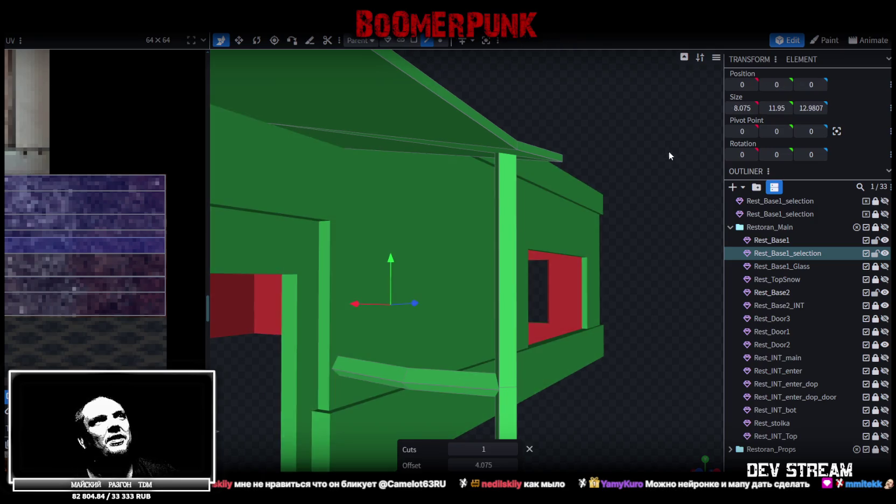
drag(677, 162, 519, 133)
mouse_move(562, 88)
mouse_down()
mouse_move(599, 88)
mouse_move(555, 70)
mouse_move(464, 85)
mouse_up()
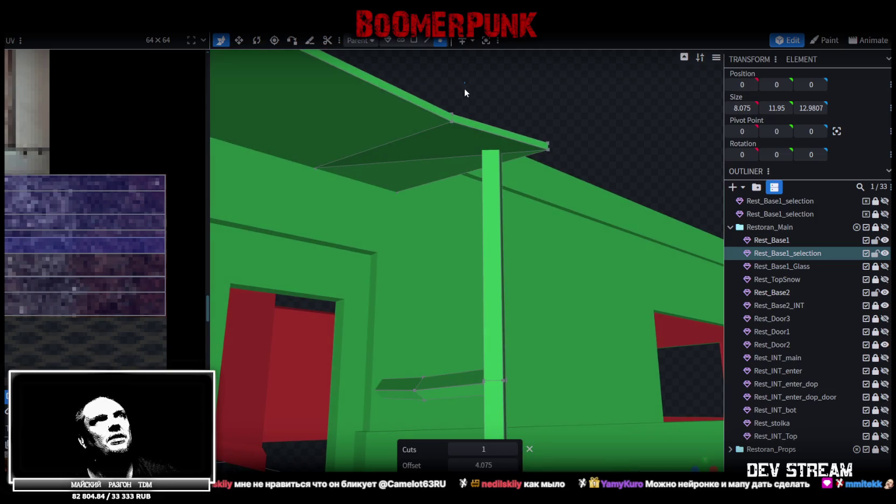
click(511, 171)
mouse_move(524, 162)
mouse_down()
mouse_move(629, 87)
mouse_move(537, 130)
mouse_up()
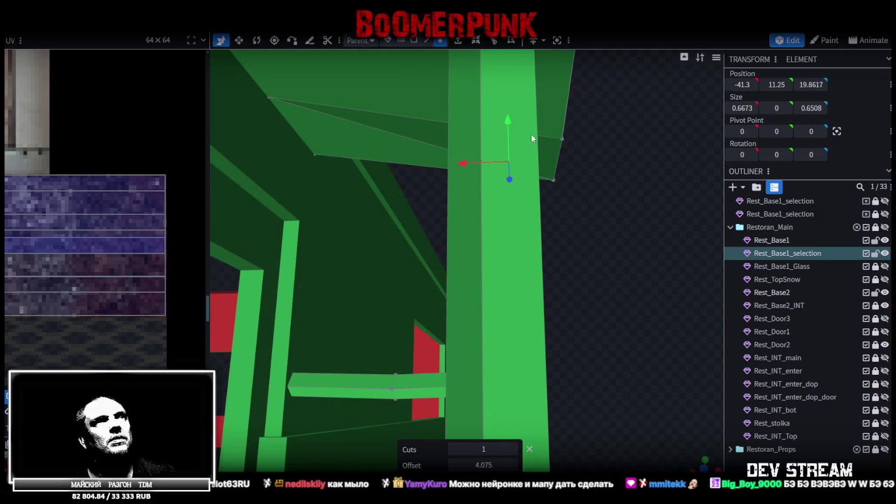
drag(462, 164, 506, 180)
mouse_move(663, 228)
mouse_down()
mouse_move(528, 249)
mouse_move(491, 269)
mouse_up()
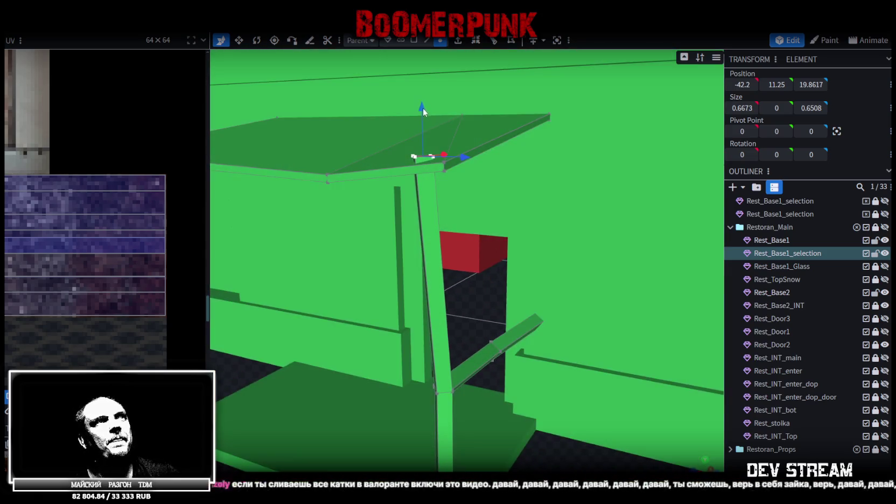
drag(422, 109, 422, 117)
mouse_move(474, 282)
mouse_down()
mouse_move(539, 246)
mouse_move(585, 297)
mouse_move(607, 296)
mouse_move(560, 346)
mouse_move(590, 339)
mouse_move(448, 335)
mouse_move(480, 404)
mouse_move(549, 415)
mouse_move(541, 417)
mouse_up()
Shift the pillar base and top left along X to line up the porch frame.
click(480, 405)
mouse_move(405, 375)
mouse_down()
mouse_move(500, 381)
mouse_move(416, 330)
mouse_move(426, 386)
mouse_move(450, 320)
mouse_move(622, 254)
mouse_move(582, 245)
mouse_up()
click(503, 232)
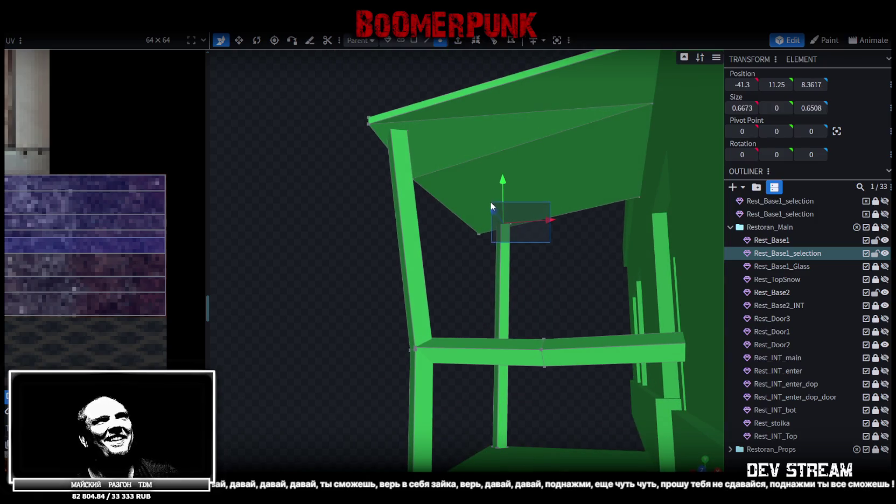
drag(556, 220, 536, 220)
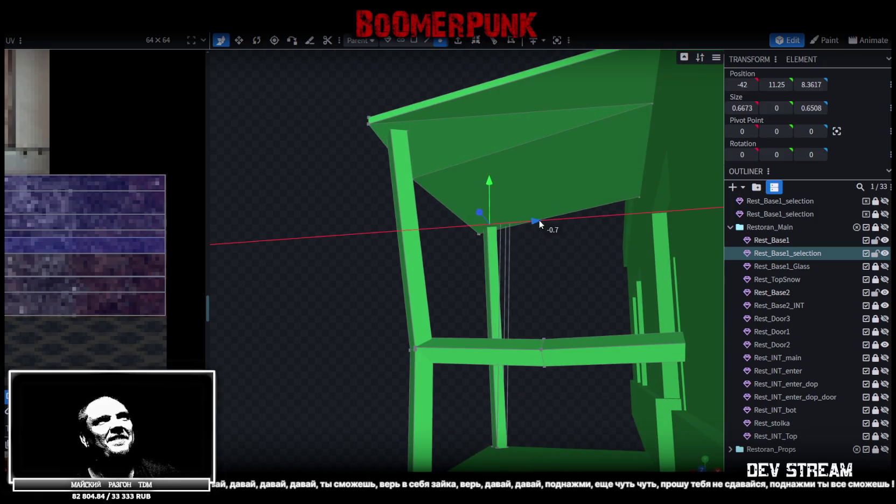
mouse_move(332, 278)
mouse_down()
mouse_move(509, 287)
mouse_move(626, 307)
mouse_move(570, 305)
mouse_move(563, 323)
mouse_move(523, 218)
mouse_move(496, 210)
mouse_move(567, 245)
mouse_up()
scroll(474, 243, up, 5)
scroll(443, 257, up, 3)
scroll(443, 256, down, 5)
mouse_move(443, 256)
mouse_down()
mouse_move(540, 299)
mouse_move(449, 314)
mouse_move(499, 305)
mouse_move(580, 406)
mouse_move(568, 348)
mouse_move(647, 337)
mouse_move(575, 303)
mouse_move(358, 325)
mouse_move(352, 341)
mouse_move(358, 324)
mouse_move(472, 339)
mouse_move(592, 315)
mouse_move(371, 330)
mouse_move(352, 321)
mouse_move(366, 312)
mouse_move(620, 318)
mouse_move(817, 277)
mouse_up()
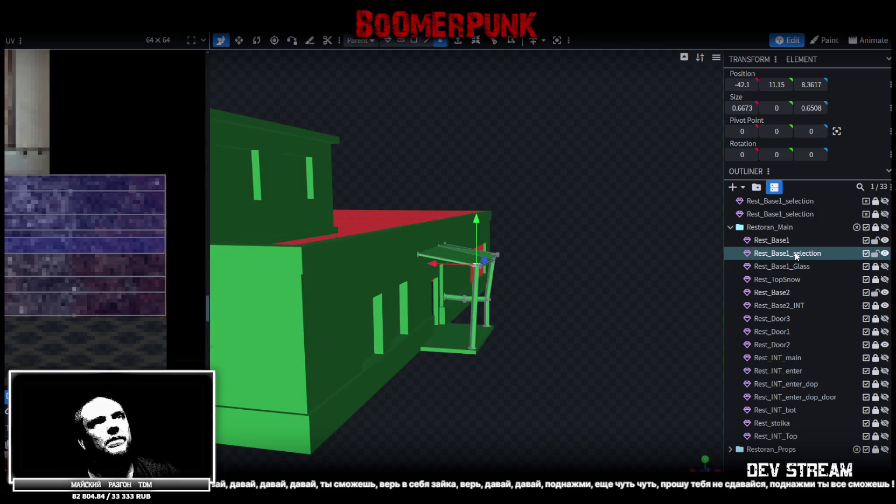
Save the Rest_Base1_Krilco porch model and export it as FBX at scale 16.
click(796, 255)
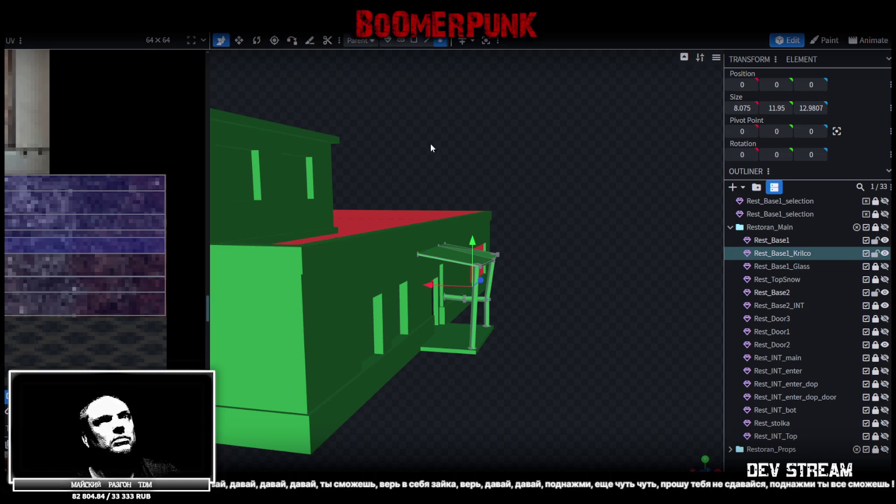
key(ctrl+s)
click(81, 24)
mouse_move(97, 214)
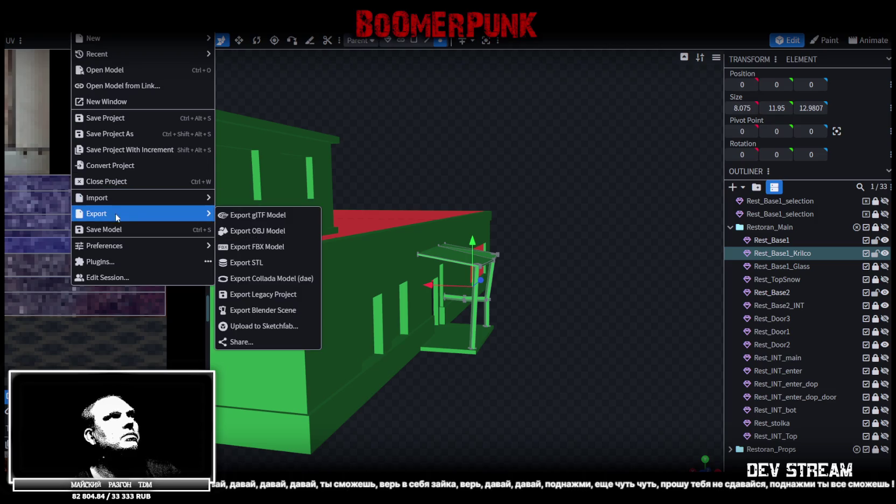
click(247, 246)
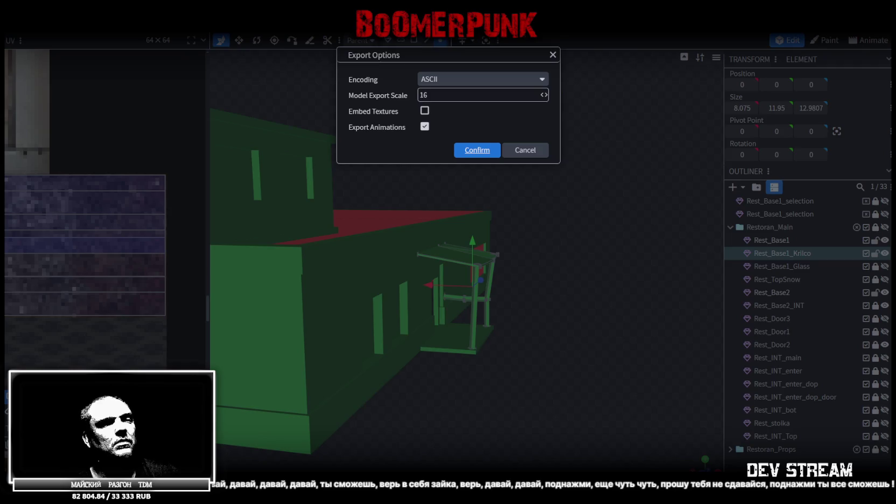
click(477, 150)
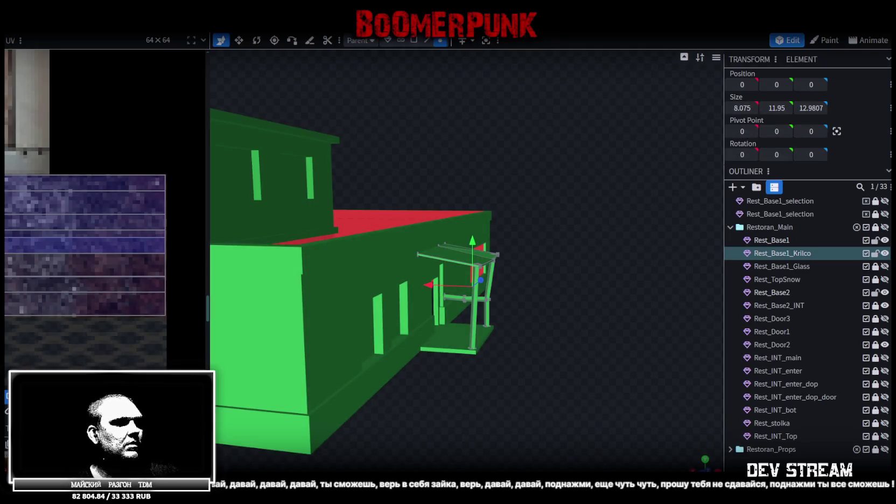
key(alt+Tab)
Add a Mesh Collider to the reimported porch roof Rest_Base1_Krilco.
right_drag(442, 183, 405, 145)
click(405, 144)
click(405, 144)
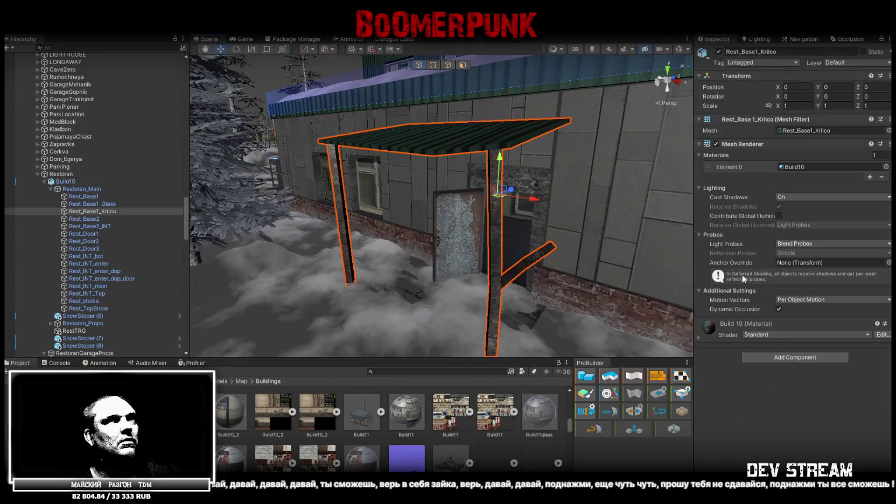
click(786, 358)
text(mesh)
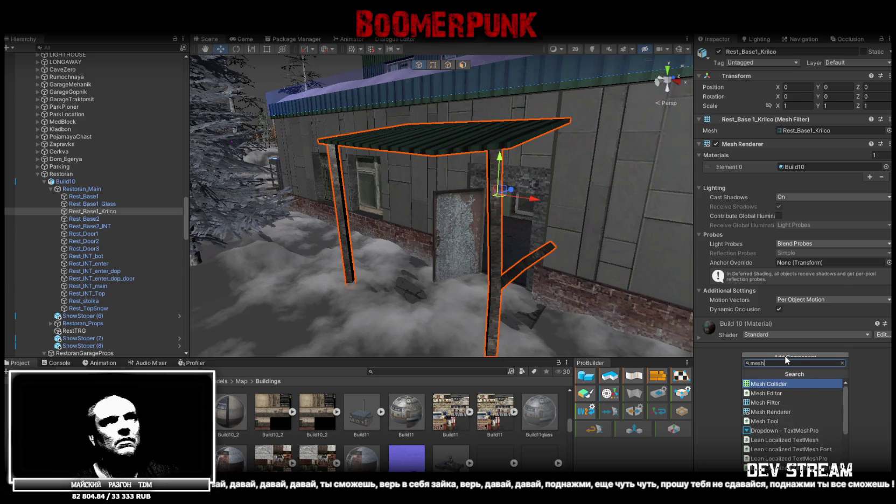
click(769, 386)
Duplicate a snow stopper ledge, frame the copy and level its X rotation to 0.
right_drag(485, 216, 540, 161)
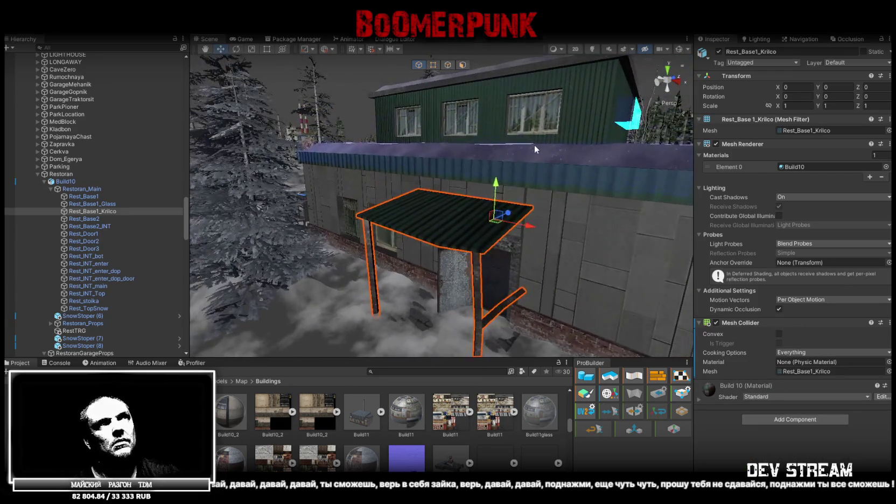
click(540, 162)
mouse_move(540, 162)
alt+mouse_down()
mouse_move(599, 227)
mouse_move(408, 200)
alt+mouse_up()
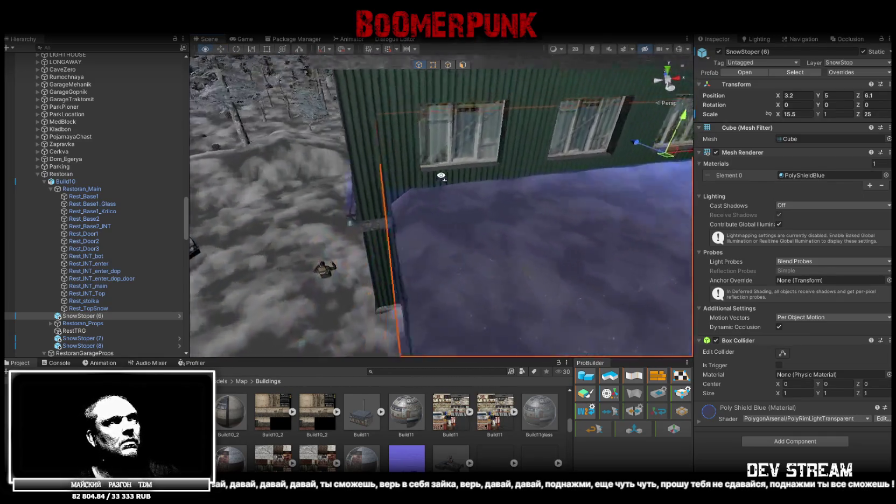
click(408, 200)
mouse_move(408, 199)
alt+mouse_down()
mouse_move(275, 180)
mouse_move(528, 161)
alt+mouse_up()
key(ctrl+d)
key(f)
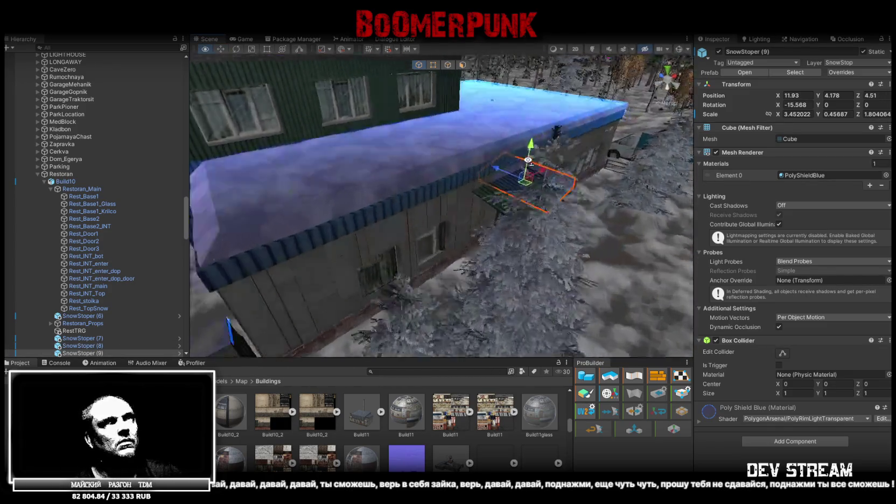
alt+drag(443, 154, 447, 181)
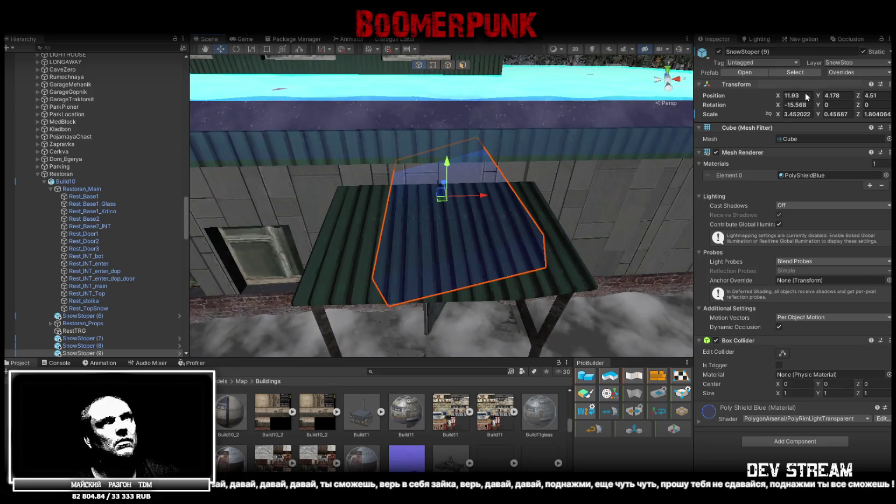
text(0)
key(Return)
Stretch and shift the copied snow stopper so it spans the porch roof.
mouse_move(442, 178)
alt+mouse_down()
mouse_move(308, 132)
mouse_move(464, 129)
mouse_move(483, 161)
mouse_move(525, 165)
alt+mouse_up()
key(e)
key(r)
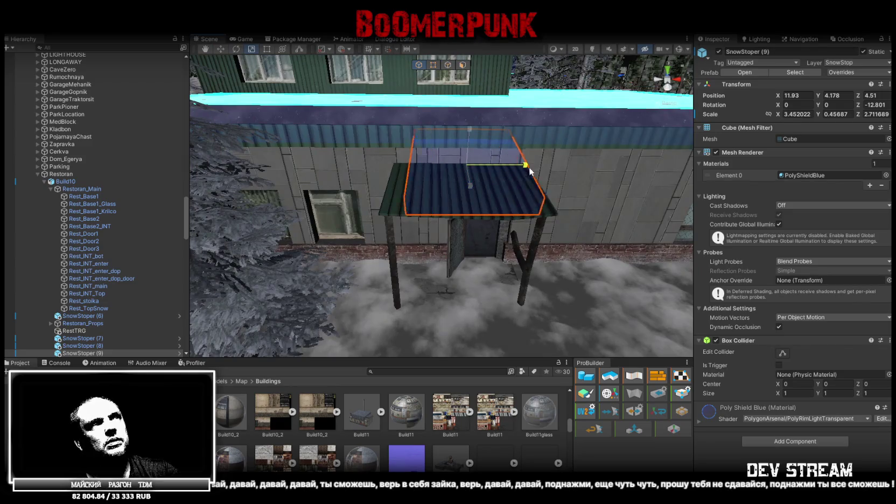
key(w)
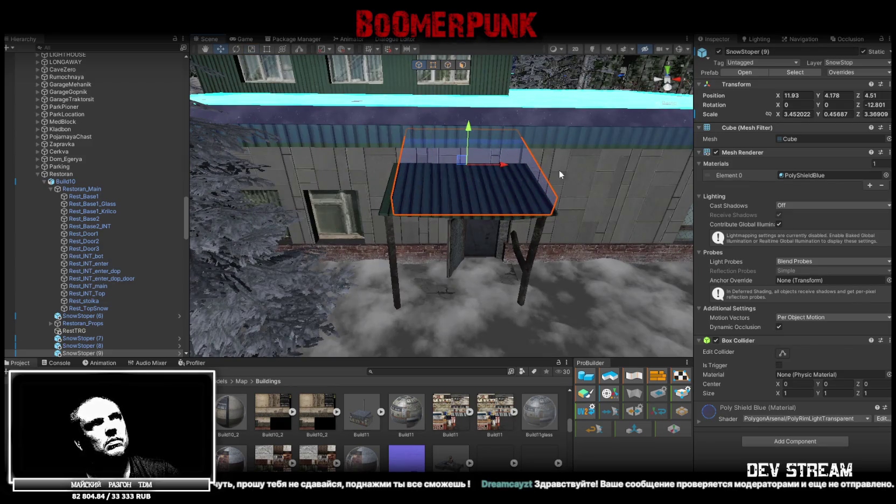
alt+drag(544, 171, 537, 179)
drag(445, 155, 451, 156)
key(t)
drag(506, 204, 501, 183)
key(w)
key(r)
drag(455, 159, 460, 161)
drag(528, 208, 521, 207)
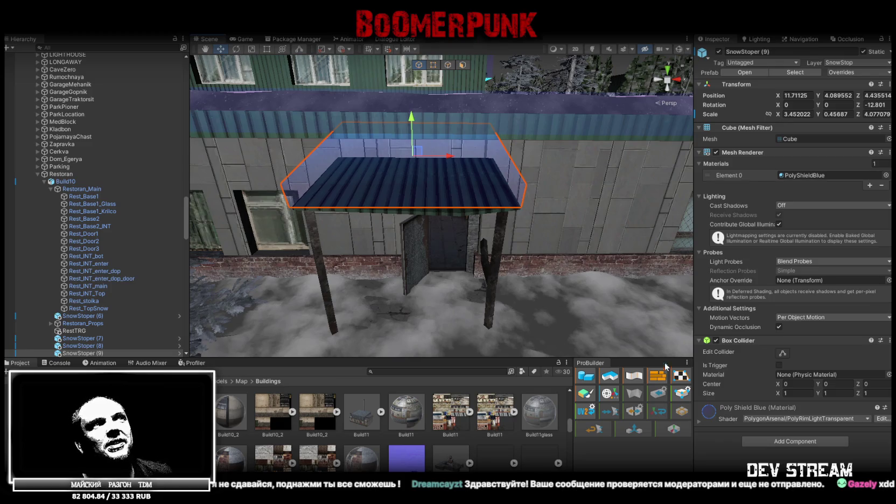
Tilt SnowStoper (9) to -9.166 to match the roof slope at 11.638, 3.816, 4.436.
mouse_move(528, 194)
alt+mouse_down()
mouse_move(578, 237)
mouse_move(370, 178)
mouse_move(429, 184)
alt+mouse_up()
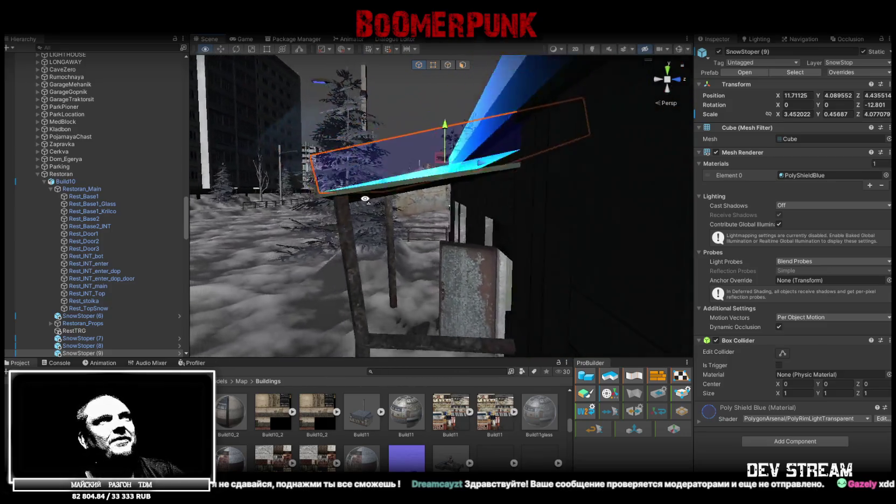
key(e)
mouse_move(431, 180)
mouse_down()
mouse_move(450, 160)
mouse_move(461, 203)
mouse_up()
key(w)
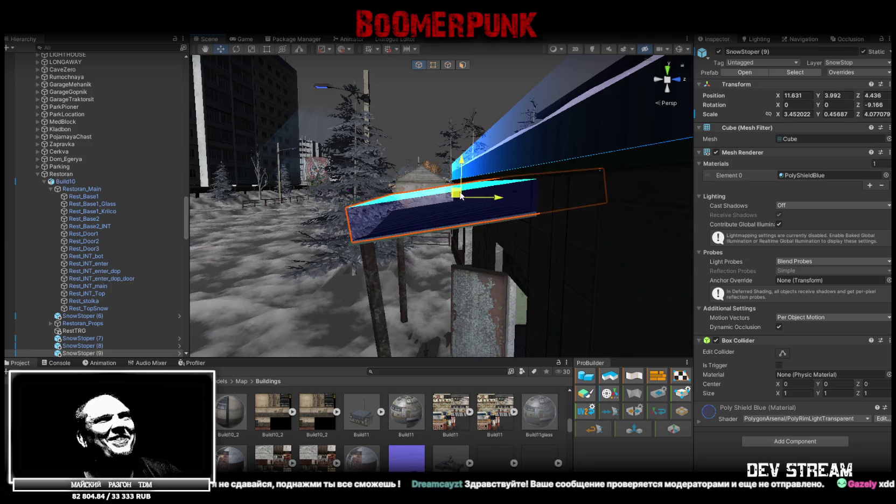
mouse_move(460, 203)
alt+mouse_down()
mouse_move(670, 282)
mouse_move(477, 76)
alt+mouse_up()
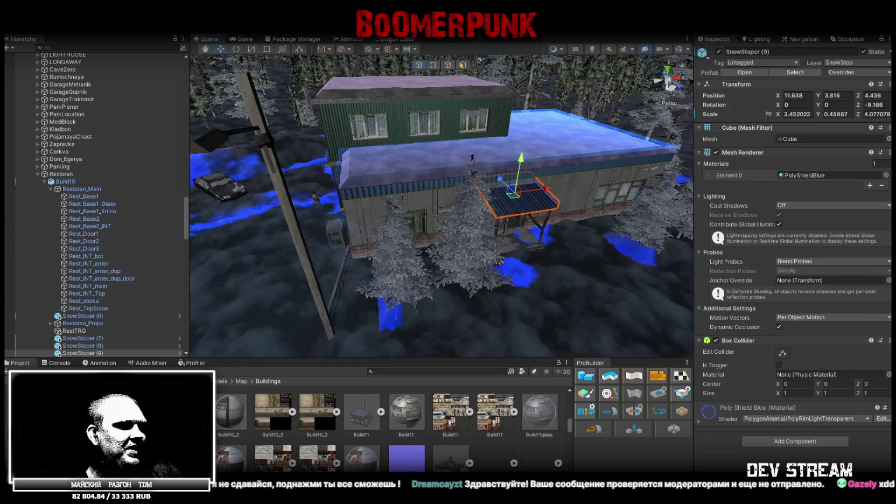
key(alt+Tab)
mouse_move(487, 266)
mouse_down()
mouse_move(517, 371)
mouse_move(465, 378)
mouse_move(464, 425)
mouse_up()
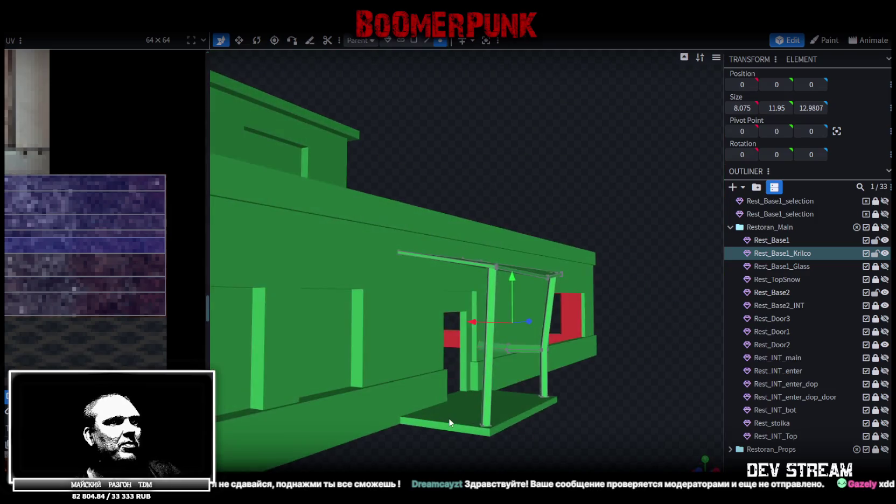
Select the porch floor edges and push the porch front edge out by 0.5.
click(464, 425)
drag(525, 440, 560, 388)
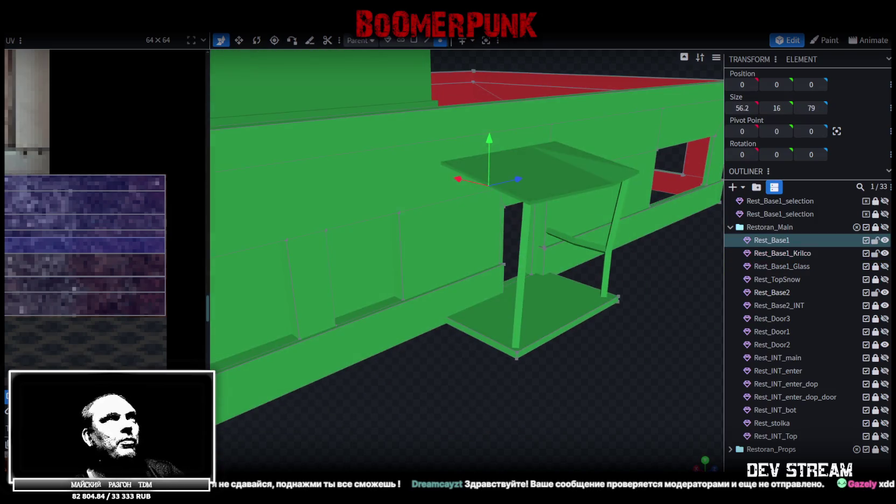
click(427, 40)
click(549, 346)
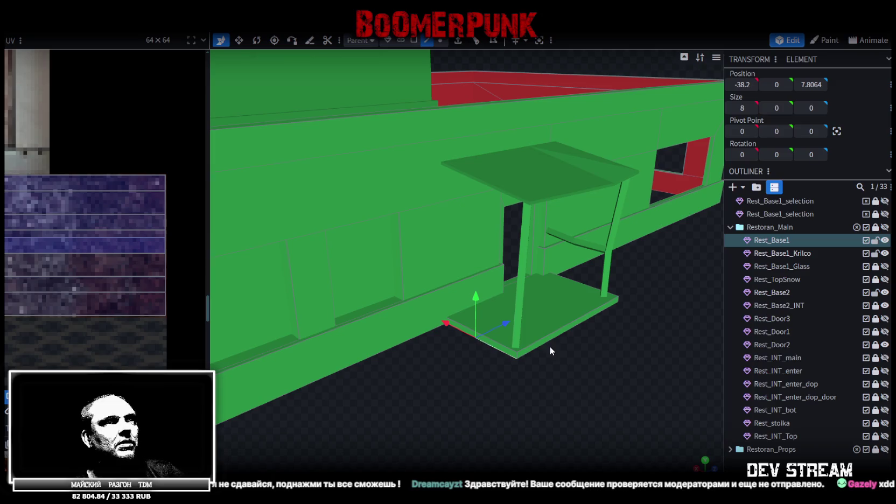
shift+click(549, 341)
mouse_move(608, 358)
mouse_down()
mouse_move(532, 399)
mouse_move(504, 279)
mouse_up()
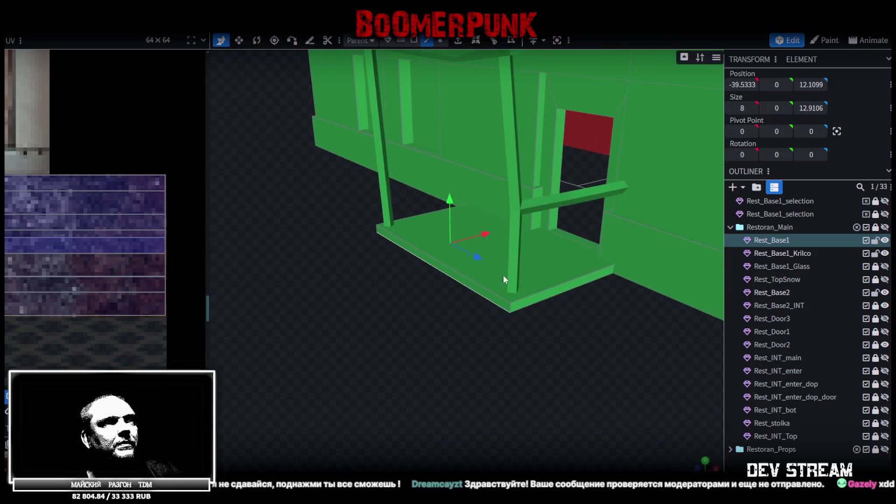
click(558, 296)
drag(564, 315, 605, 348)
key(v)
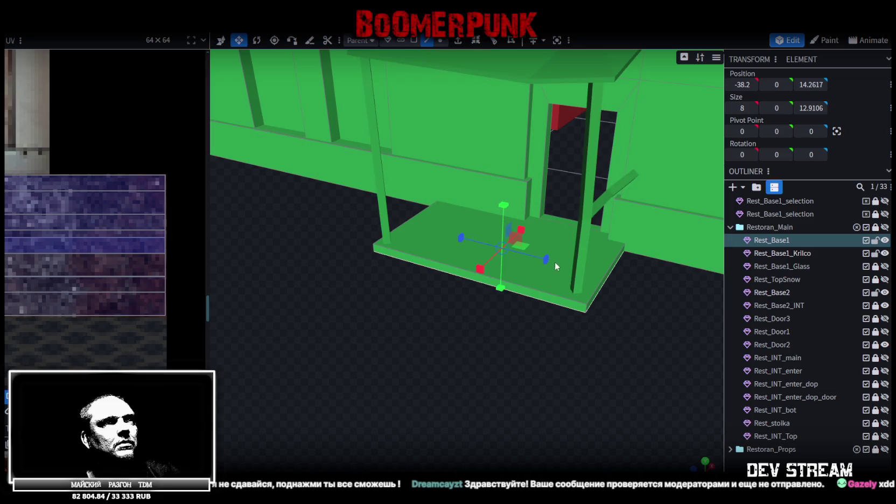
click(552, 305)
mouse_move(552, 302)
mouse_down()
mouse_move(468, 334)
mouse_move(440, 256)
mouse_move(460, 249)
mouse_up()
mouse_move(474, 323)
mouse_down()
mouse_move(482, 344)
mouse_move(465, 332)
mouse_move(578, 365)
mouse_move(664, 329)
mouse_move(564, 312)
mouse_move(468, 348)
mouse_move(386, 303)
mouse_move(649, 268)
mouse_up()
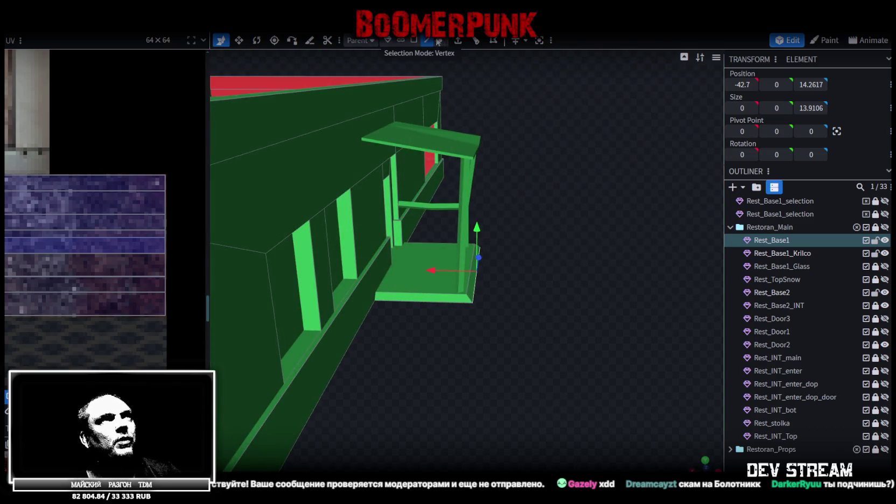
Loop cut the porch post, slide the cut higher, and nudge the post along X and Z.
click(463, 213)
mouse_move(463, 213)
mouse_down()
mouse_move(415, 201)
mouse_move(313, 204)
mouse_move(475, 47)
mouse_up()
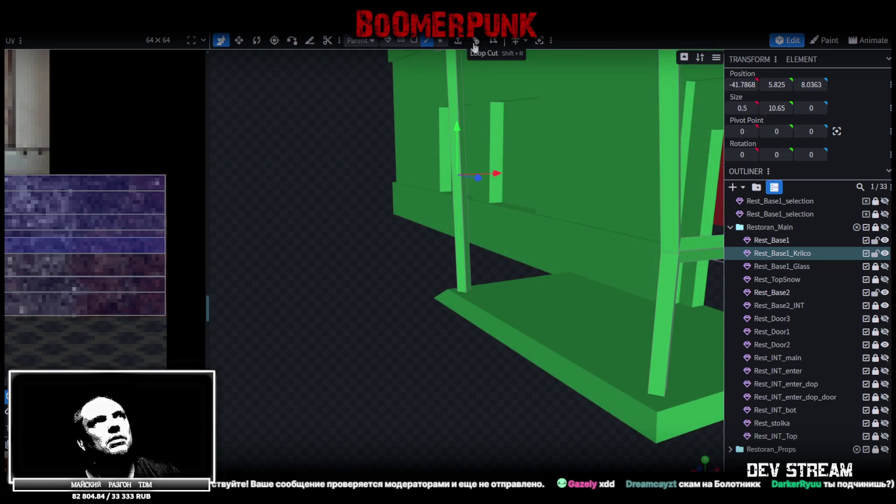
click(475, 46)
drag(408, 235, 368, 230)
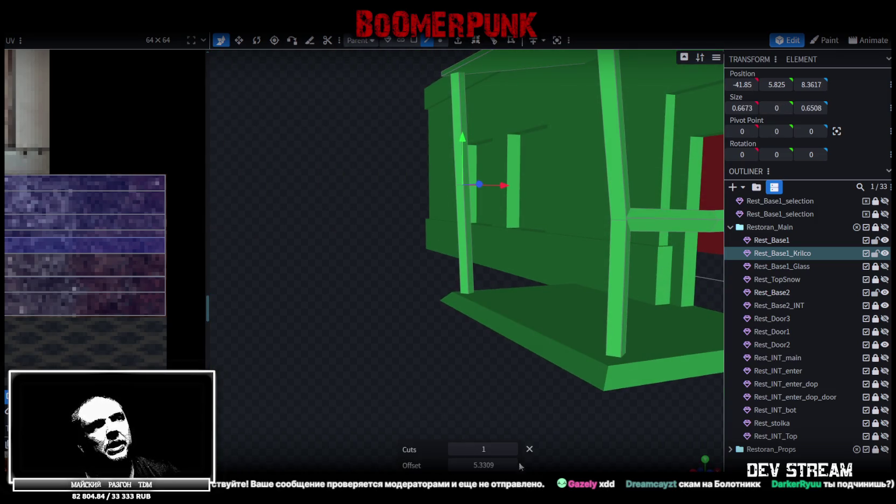
drag(484, 464, 506, 465)
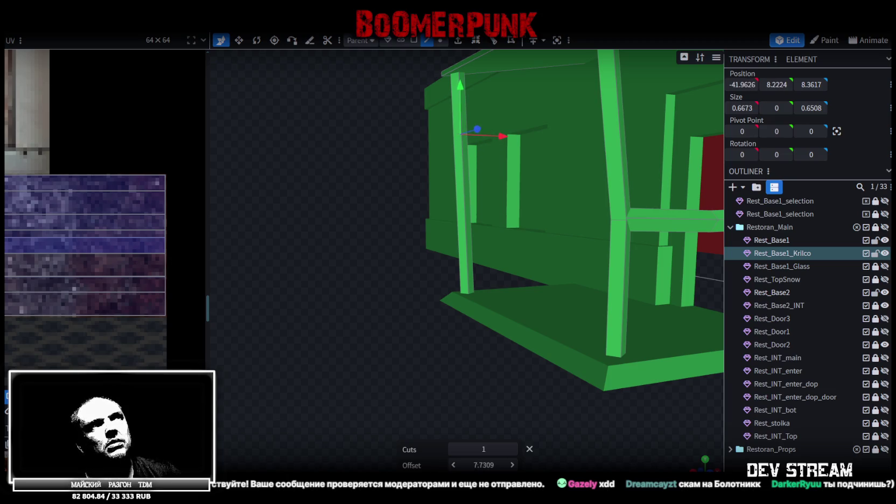
mouse_move(316, 237)
mouse_down()
mouse_move(538, 267)
mouse_move(564, 288)
mouse_move(586, 274)
mouse_move(515, 215)
mouse_up()
mouse_move(439, 200)
mouse_down()
mouse_move(466, 205)
mouse_move(390, 168)
mouse_up()
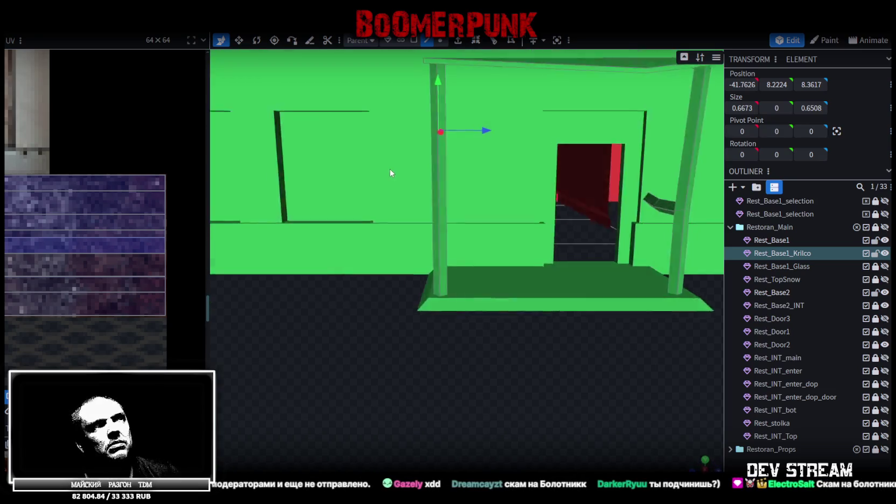
drag(486, 129, 491, 136)
mouse_move(389, 313)
mouse_down()
mouse_move(333, 356)
mouse_move(536, 384)
mouse_up()
Save the model as Build10.bbmodel and export it as Build10.fbx.
key(ctrl+s)
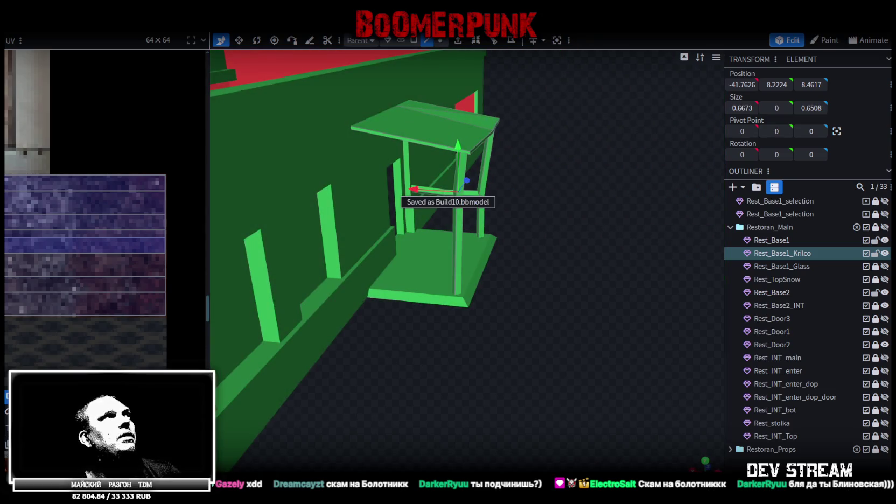
click(82, 24)
click(313, 246)
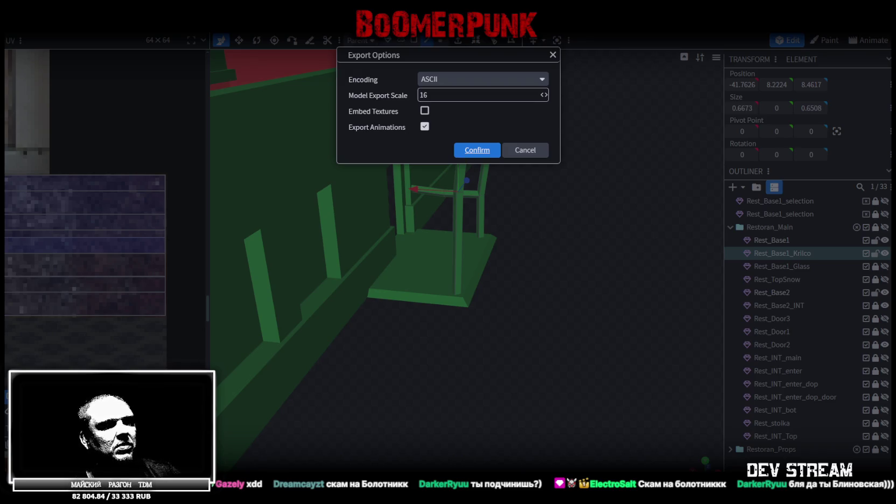
key(Return)
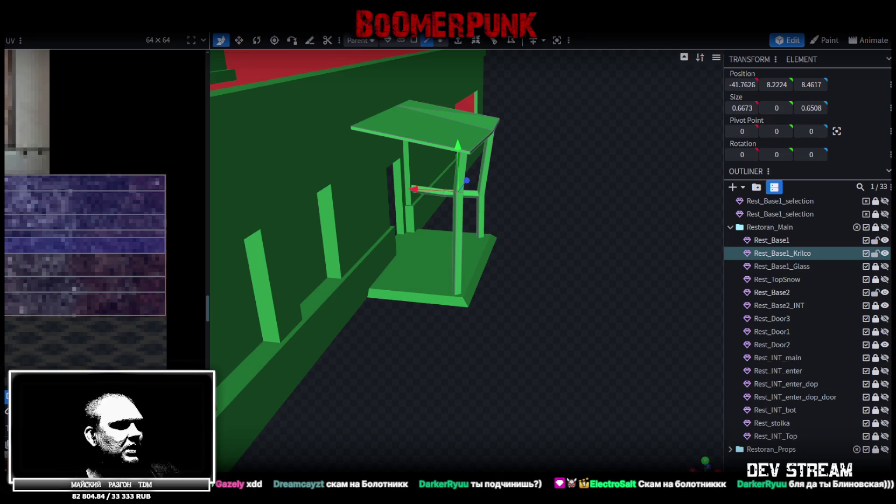
key(alt+Tab)
mouse_move(384, 265)
alt+mouse_down()
mouse_move(512, 192)
mouse_move(506, 259)
mouse_move(466, 272)
alt+mouse_up()
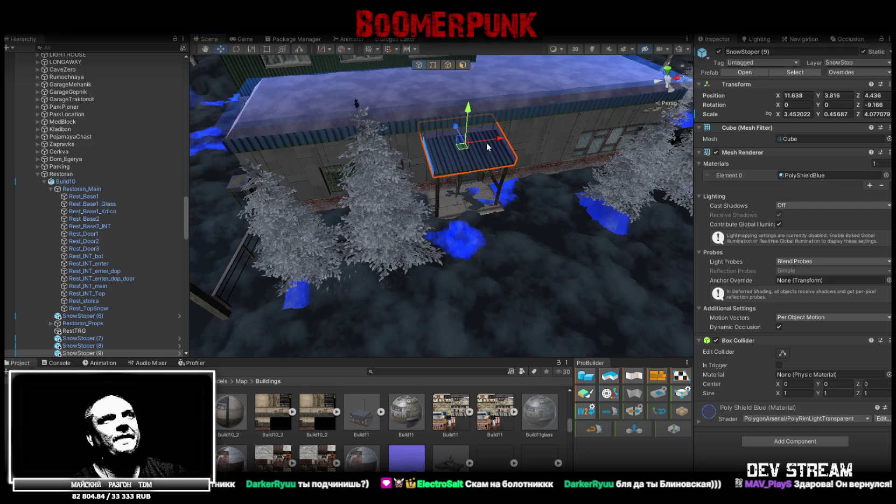
Orbit the Scene view to face SnowStoper (9) over the porch canopy.
alt+drag(486, 170, 457, 49)
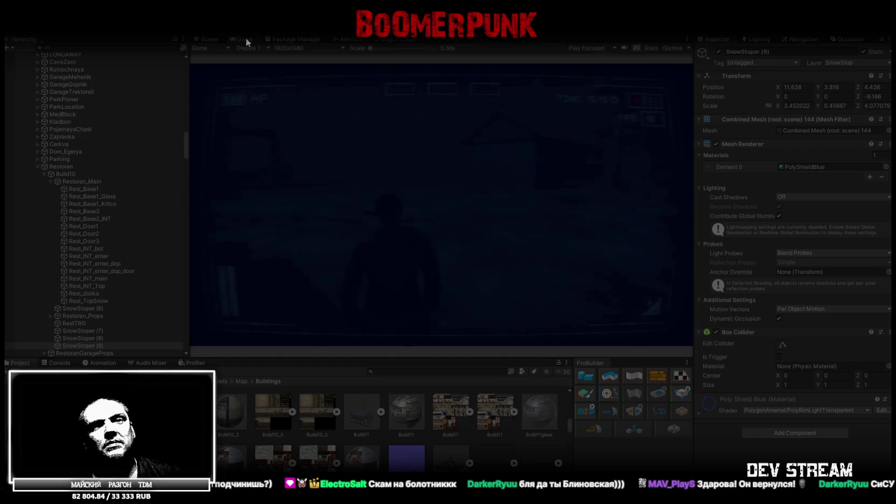
Maximise the Game view, walk around the restaurant, then open the pause menu.
double_click(246, 39)
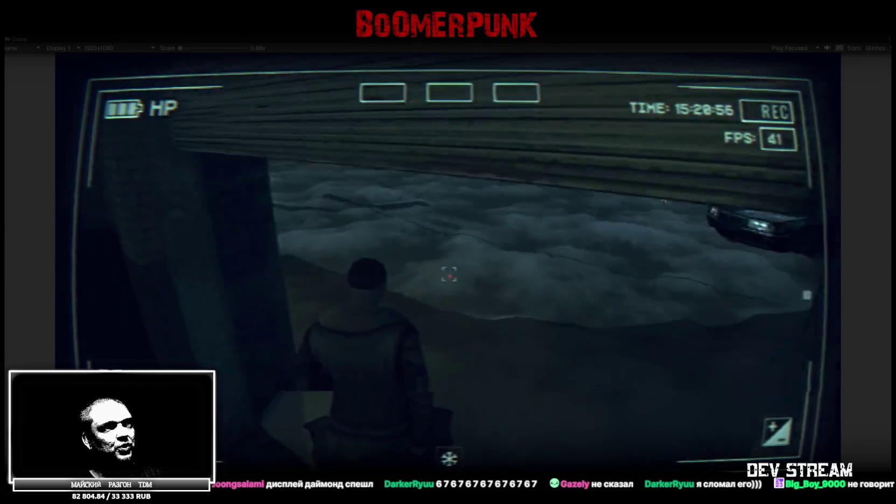
key(Escape)
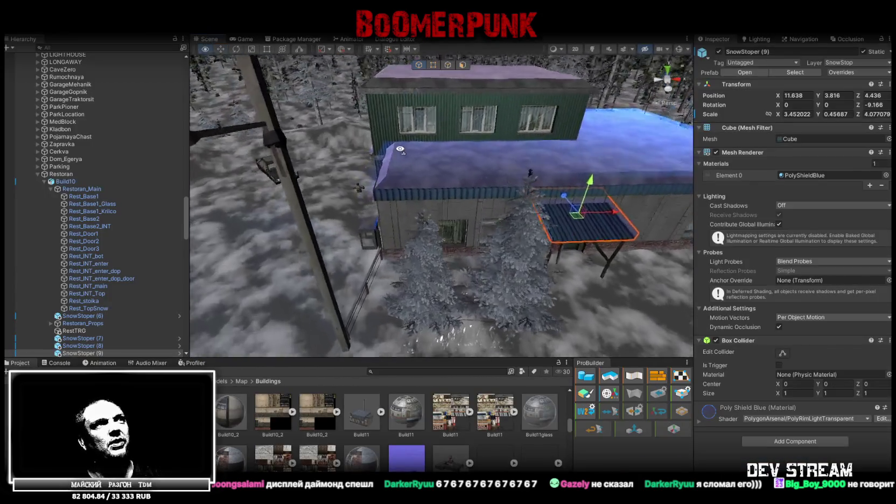
Select the garage door Rest_Door3 and add a Box Collider via the 'coll' search.
right_drag(401, 149, 492, 136)
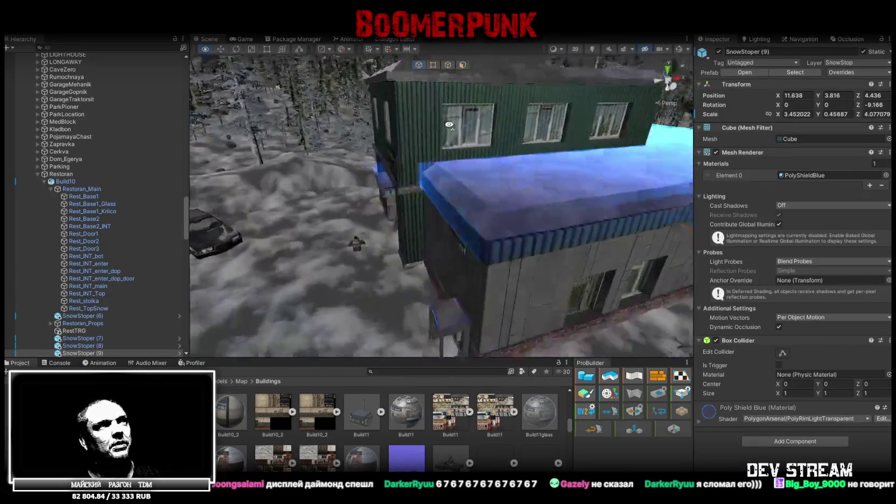
click(493, 137)
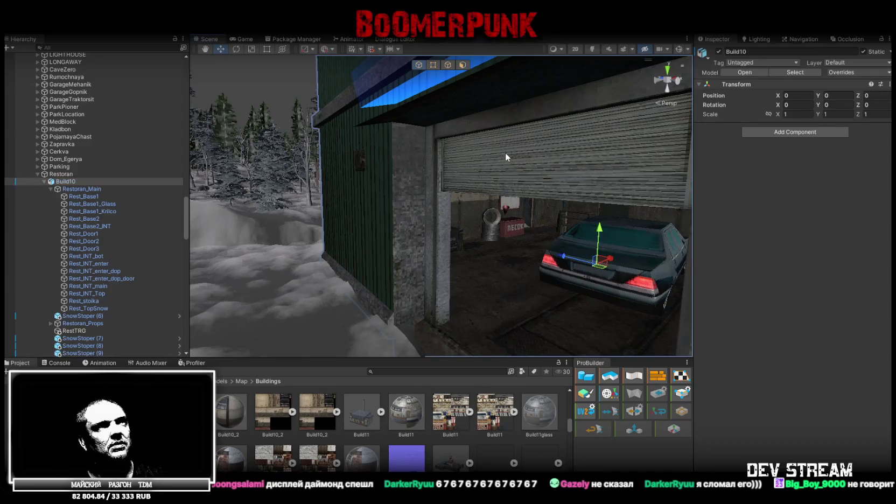
click(506, 152)
click(821, 358)
text(coll)
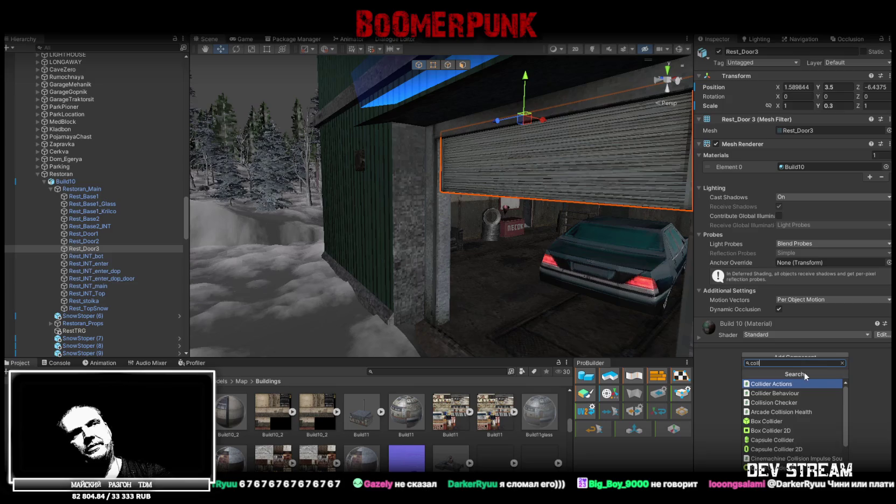
click(759, 420)
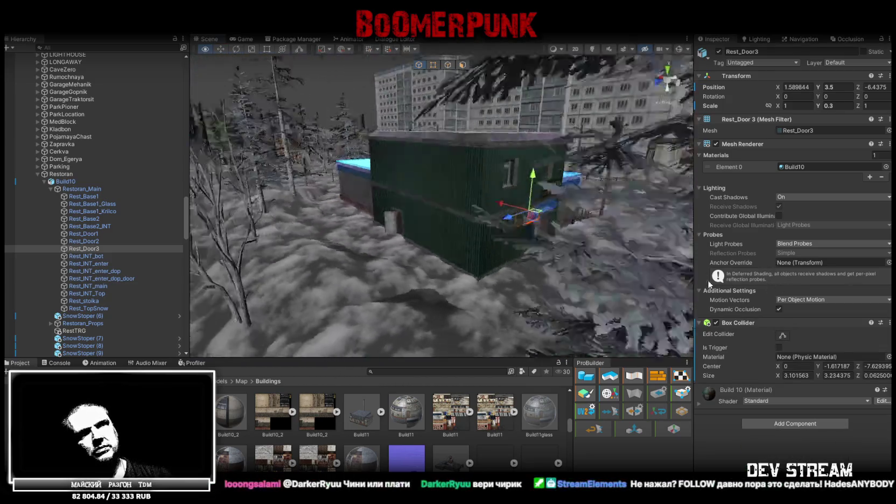
View the door awning, then bring up the Build10_2.psd texture atlas in Photoshop.
right_drag(792, 282, 609, 297)
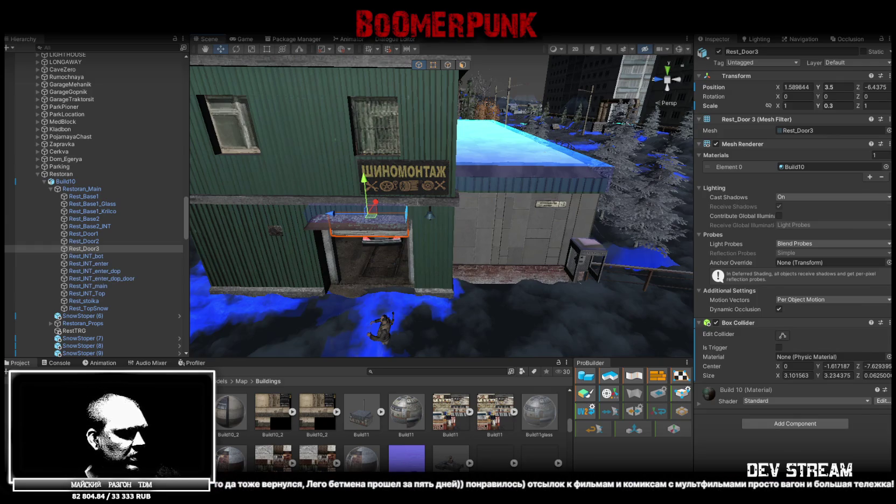
key(alt+Tab)
key(alt+Tab)
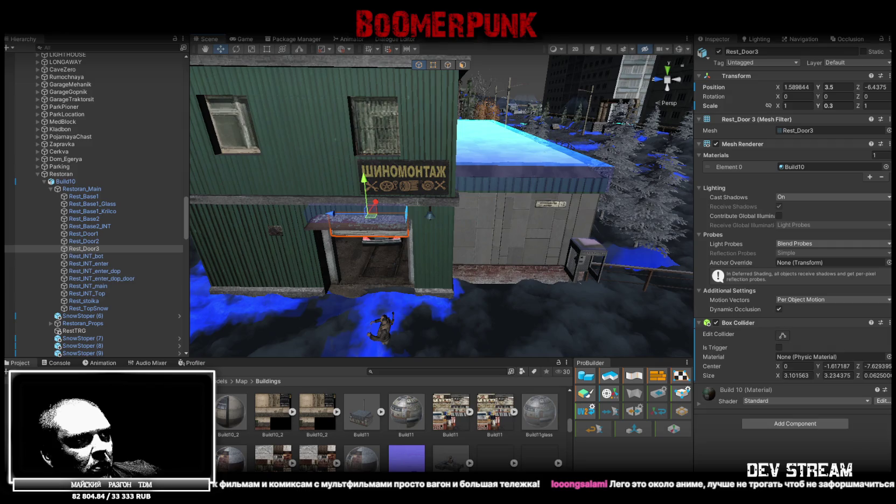
key(alt+Tab)
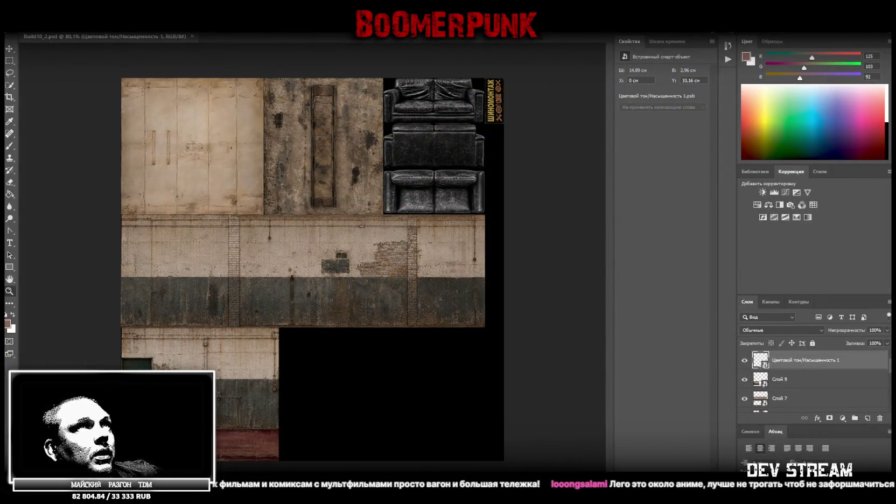
key(alt+Tab)
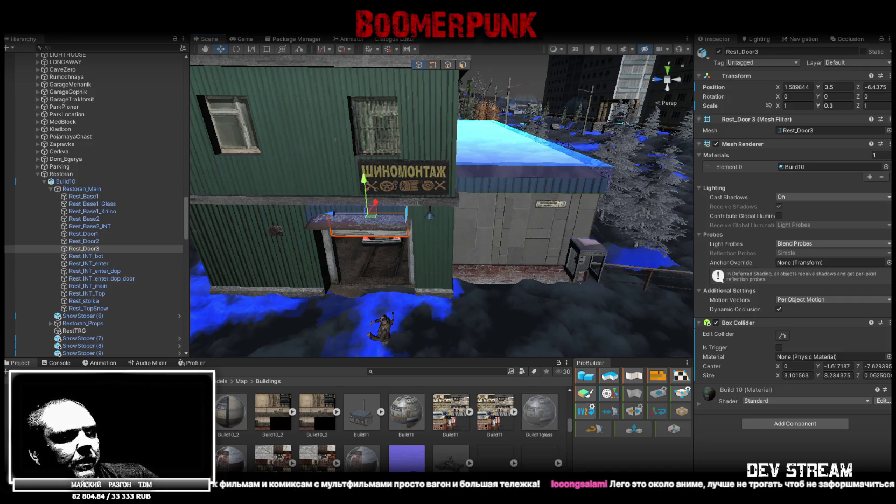
key(alt+Tab)
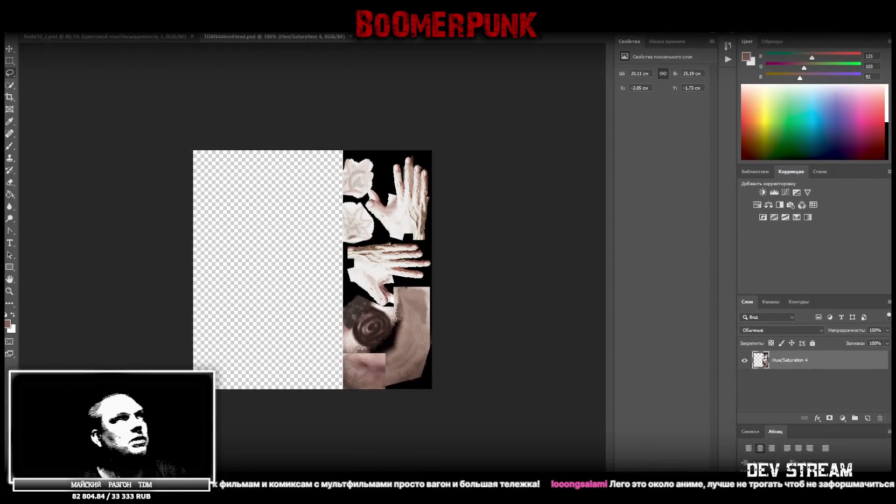
key(alt+Tab)
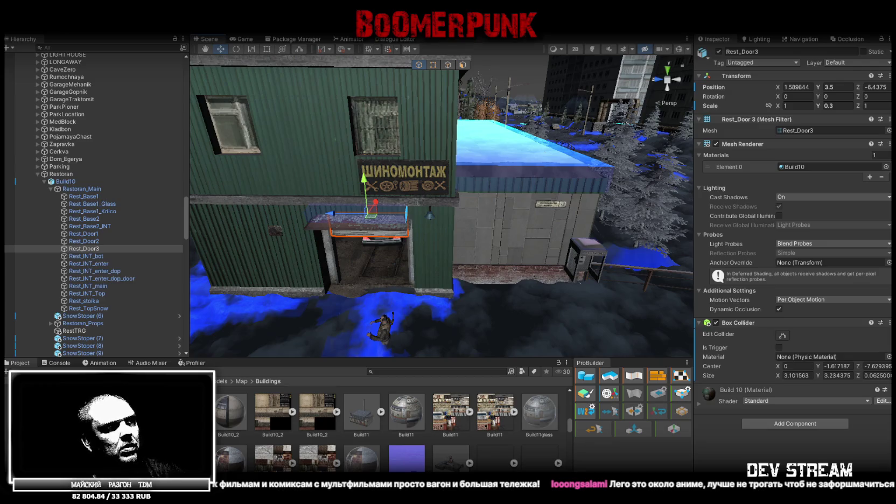
key(alt+Tab)
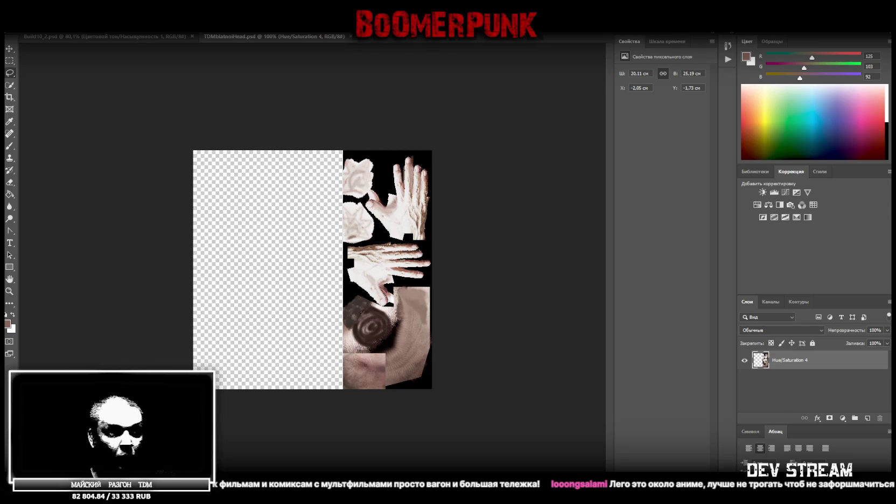
key(alt+Tab)
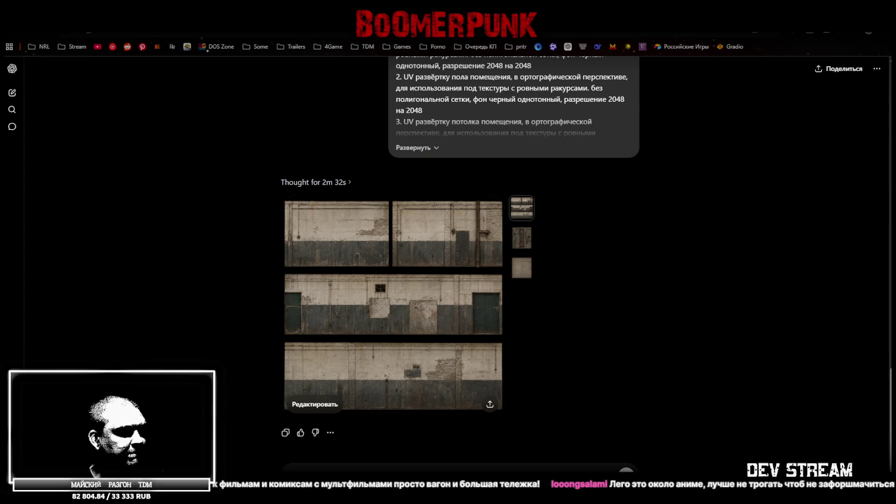
key(alt+Tab)
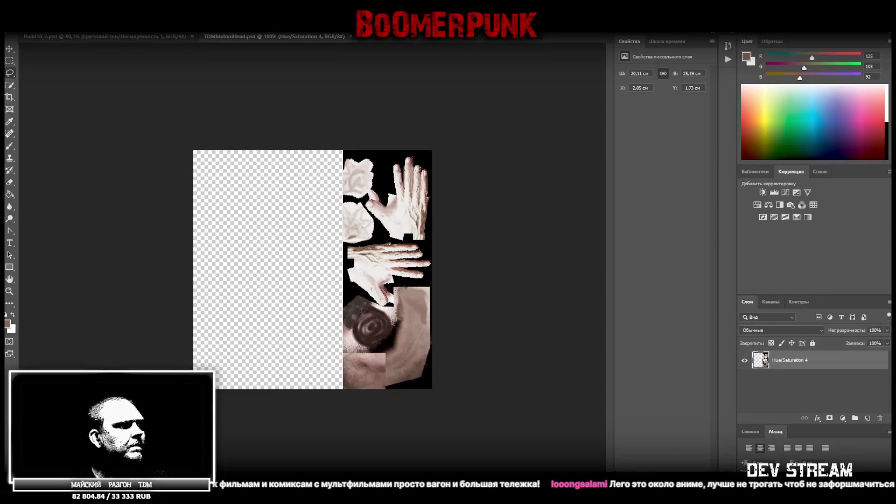
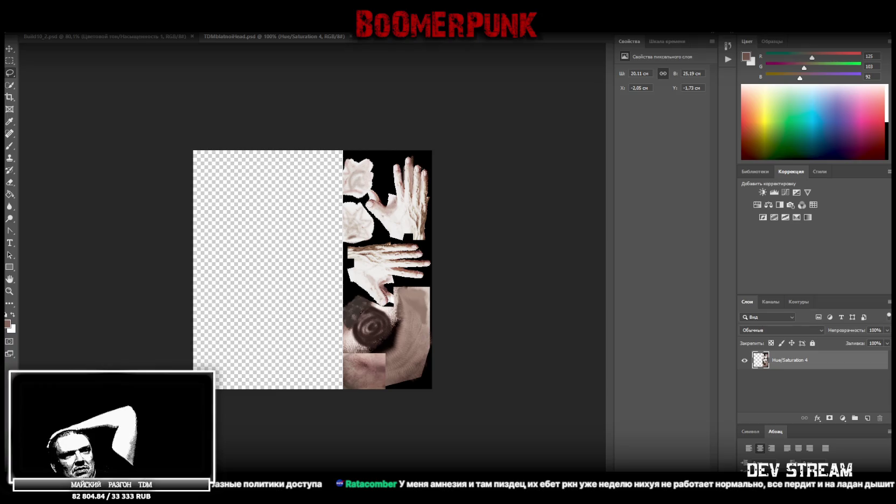
Skip the YouTube music ahead to about 11 minutes, start the 80's Tokyo funky lofi playlist, then return to Photoshop.
key(alt+Tab)
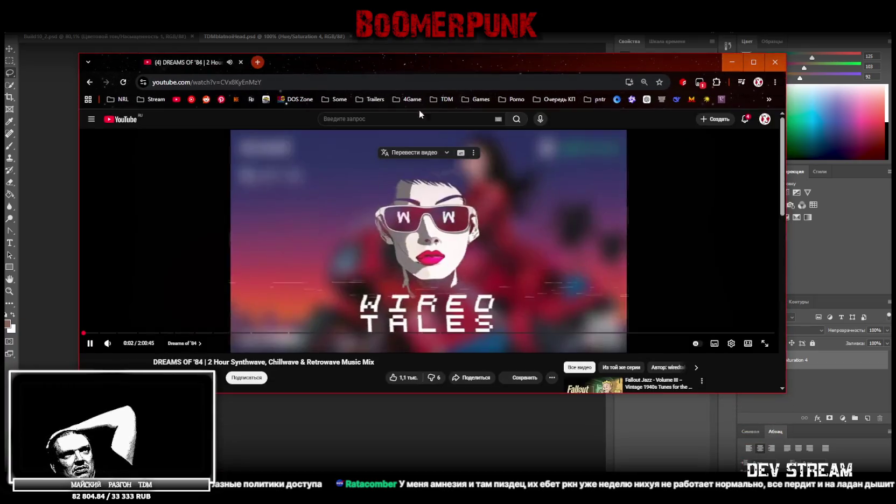
click(149, 334)
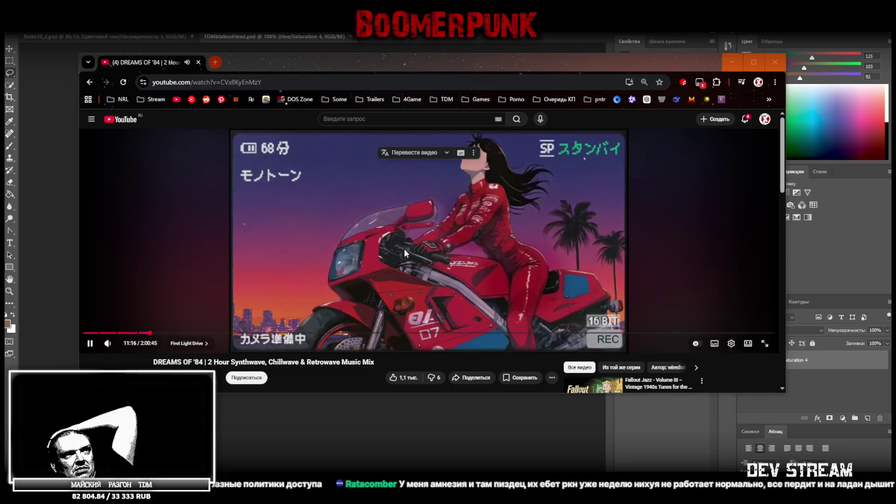
mouse_move(236, 333)
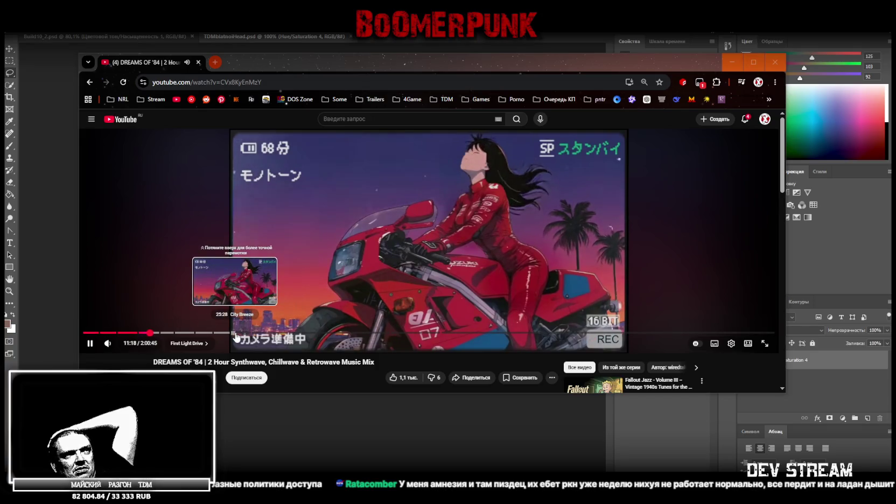
scroll(471, 275, down, 3)
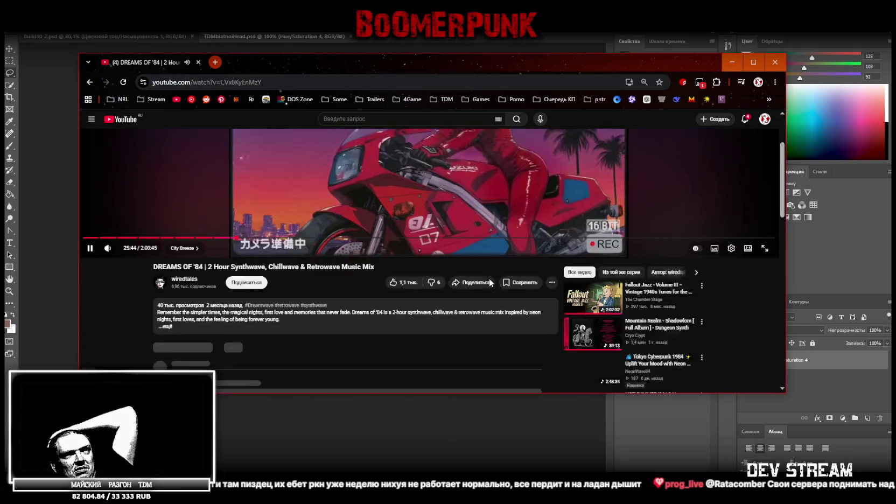
scroll(490, 284, down, 1)
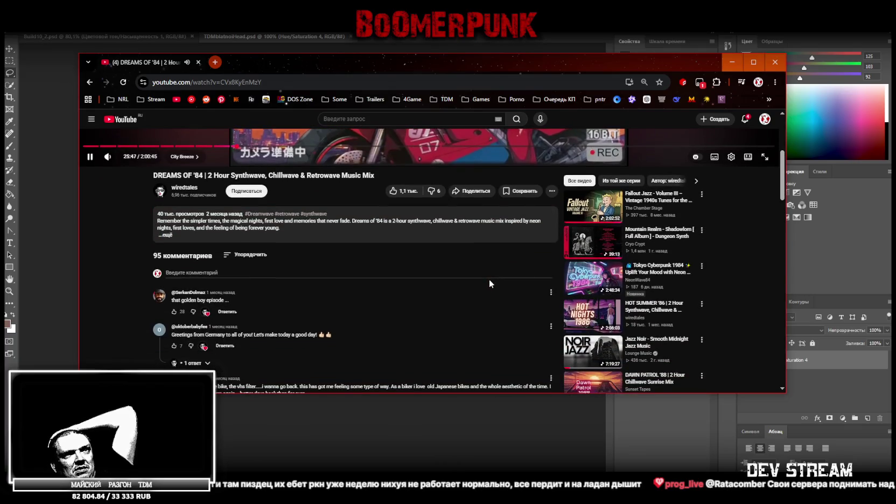
scroll(490, 283, down, 1)
scroll(490, 283, down, 2)
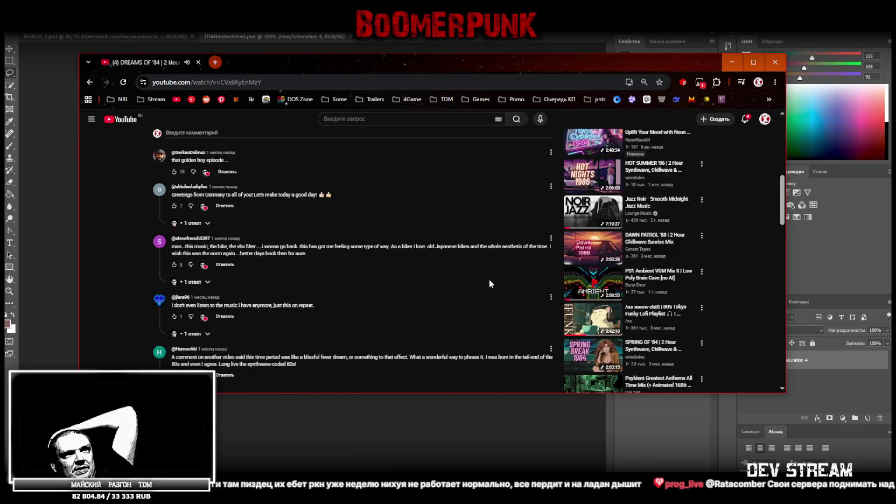
click(597, 320)
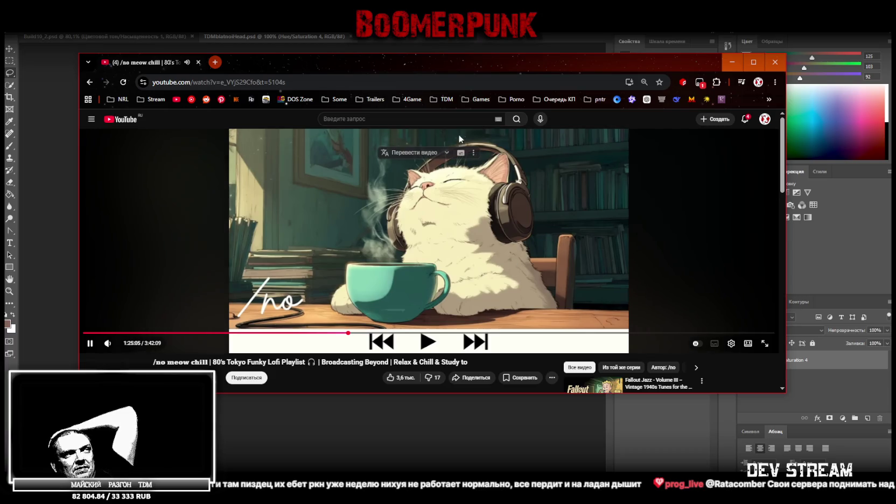
key(alt+Tab)
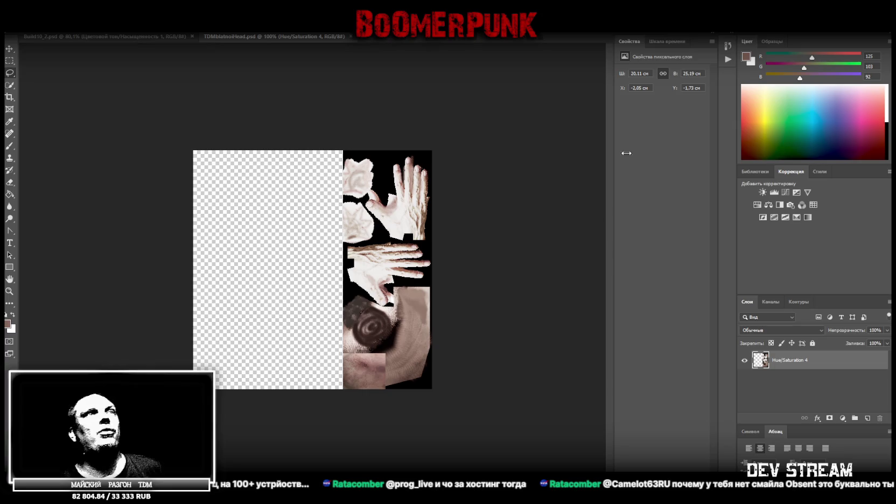
key(alt+Tab)
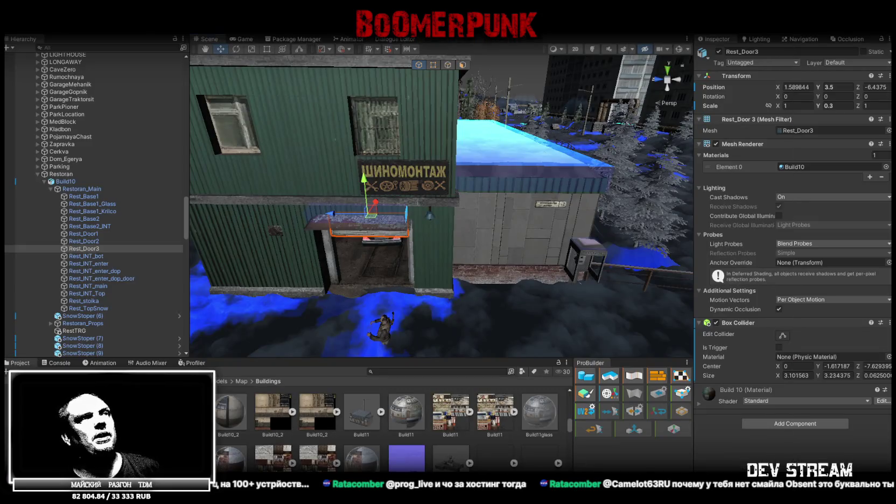
mouse_move(403, 210)
alt+mouse_down()
mouse_move(449, 213)
mouse_move(488, 199)
alt+mouse_up()
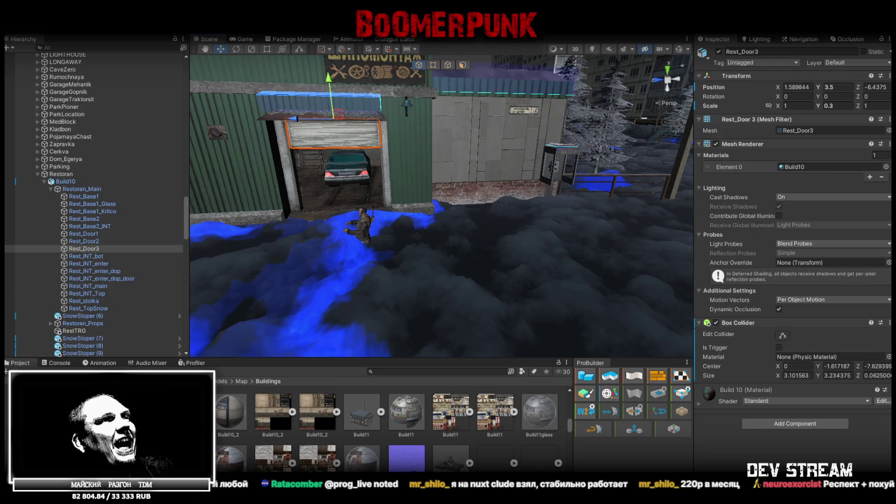
click(59, 363)
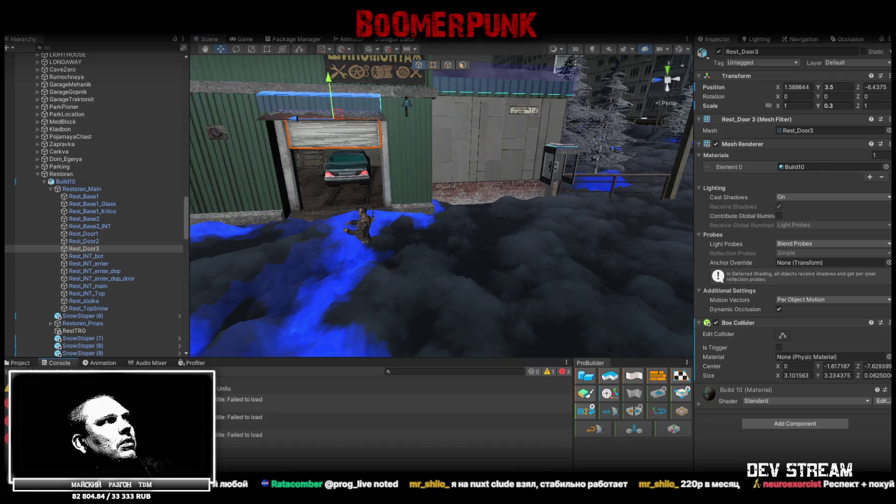
click(25, 364)
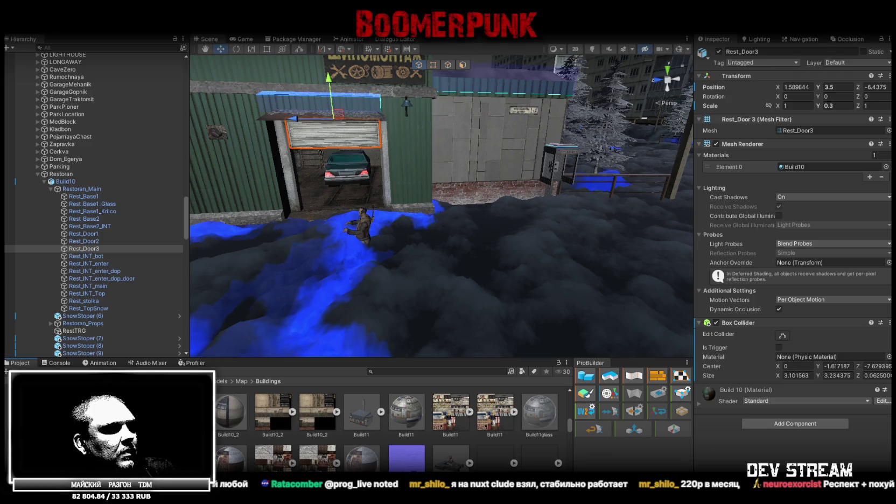
key(alt+Tab)
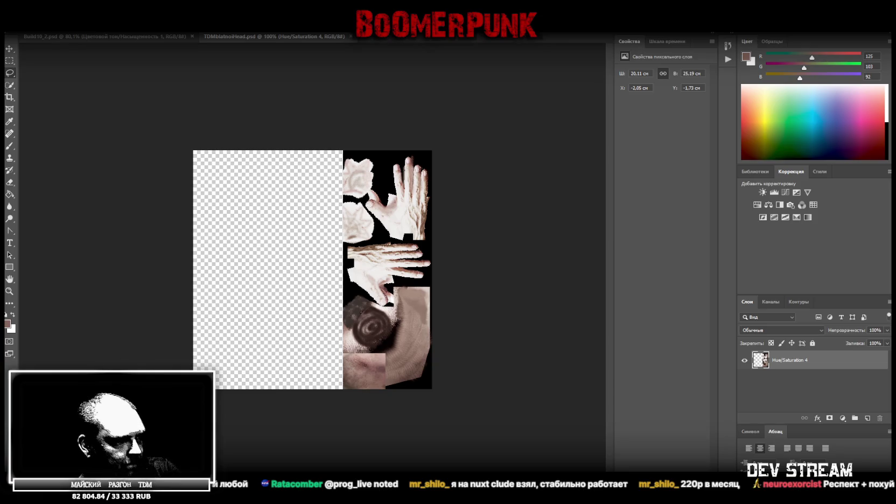
Switch through the desktop and Unity, then back to the hand texture document in Photoshop.
key(super+d)
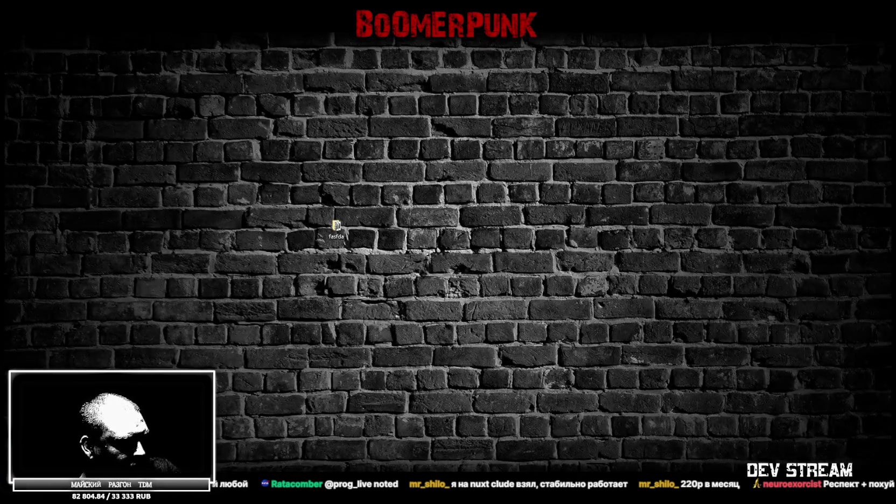
key(alt+Tab)
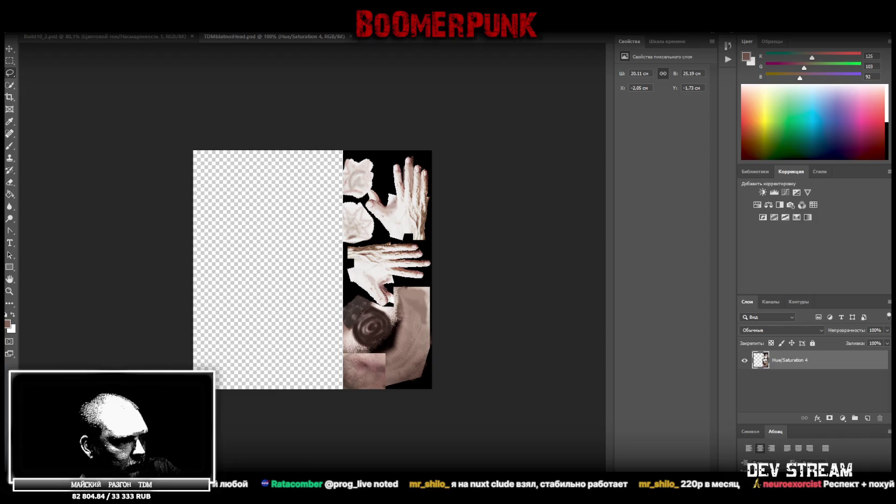
key(alt+Tab)
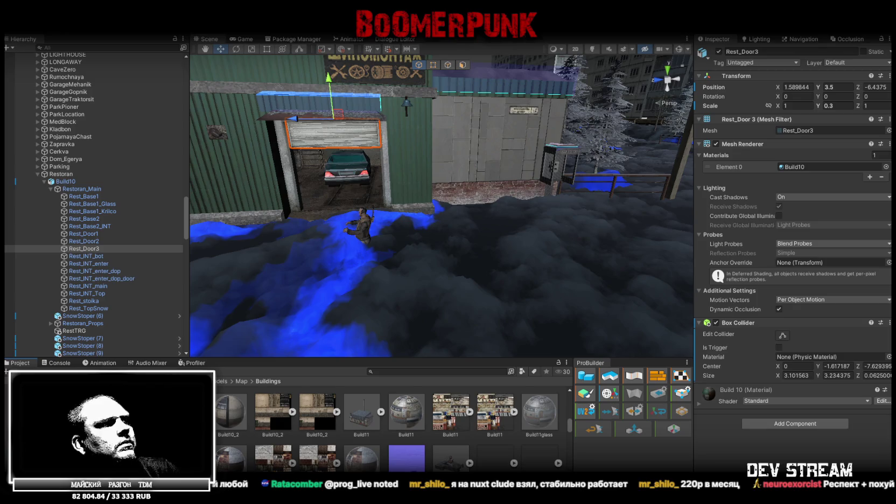
key(alt+Tab)
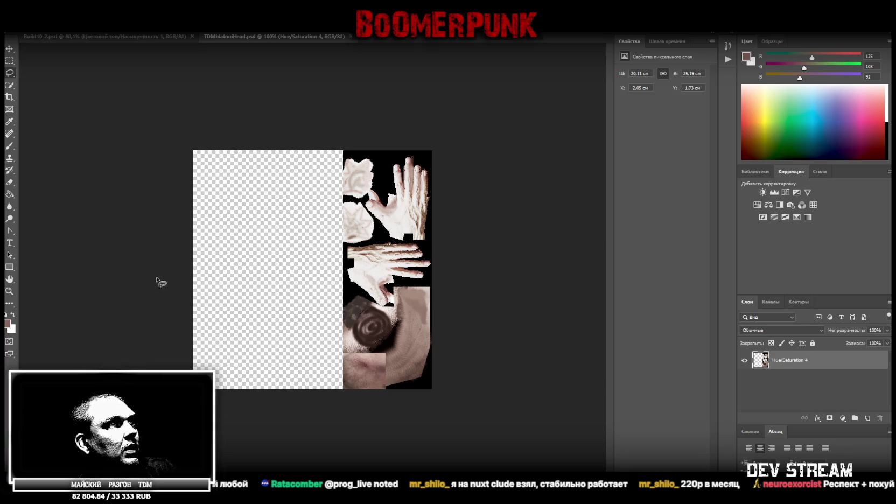
Save the TDMblablaHead hand and skin texture sheet as a PNG with default PNG options.
click(25, 6)
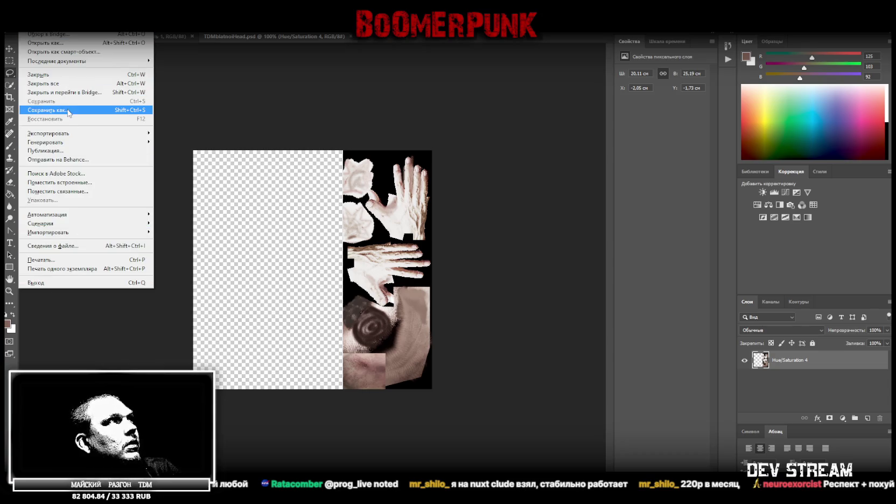
click(135, 110)
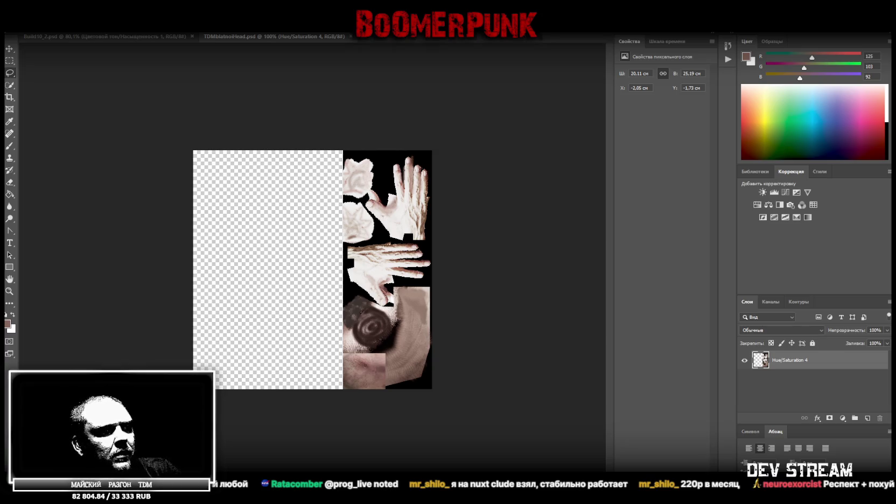
key(Return)
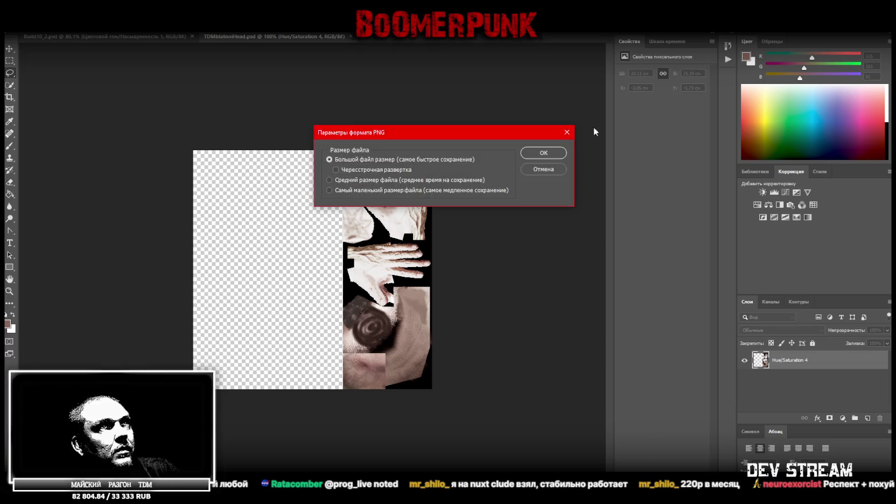
click(528, 153)
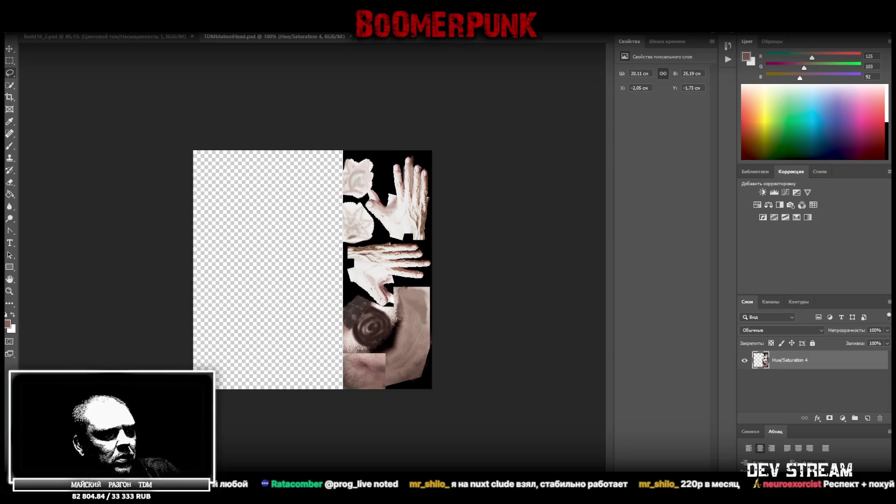
key(i)
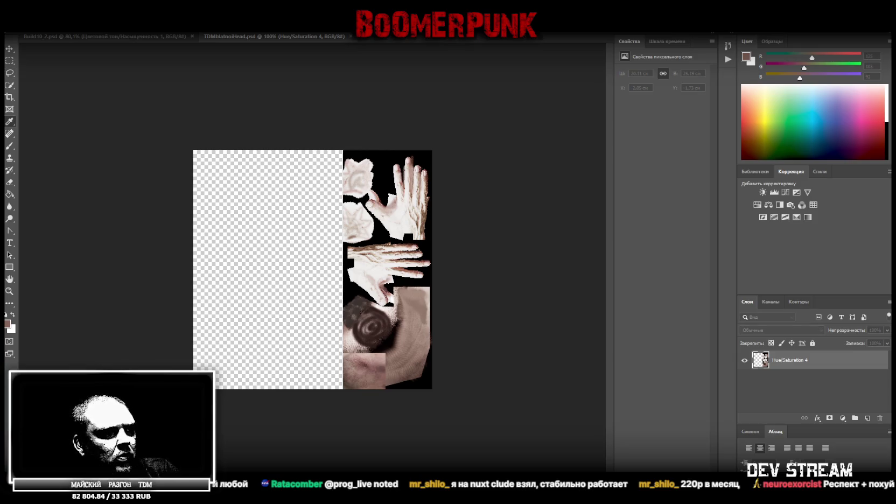
Zoom to view the whole clothing sheet with trousers, shoes, jacket, chain and watch, then switch to Blockbench.
click(9, 292)
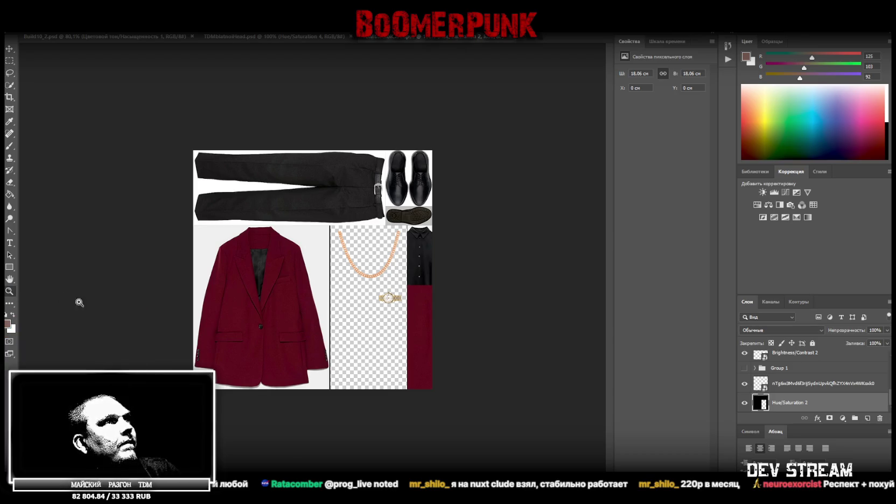
click(214, 343)
key(ctrl+minus)
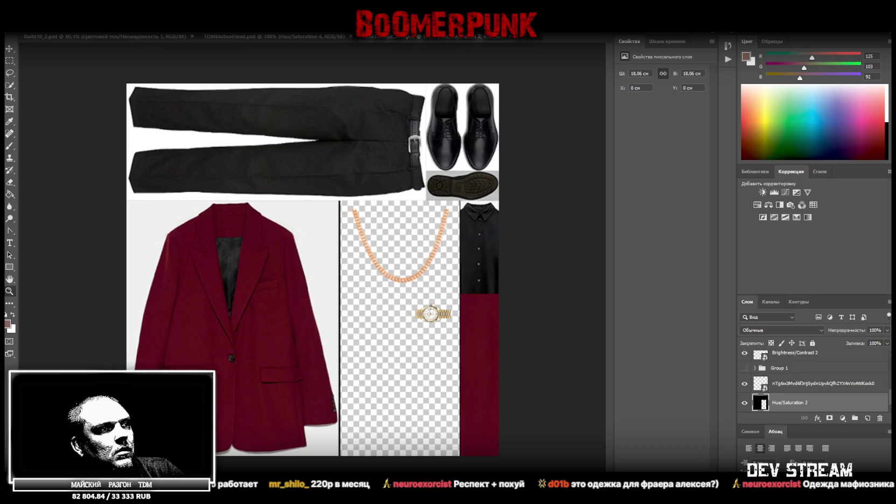
key(alt+Tab)
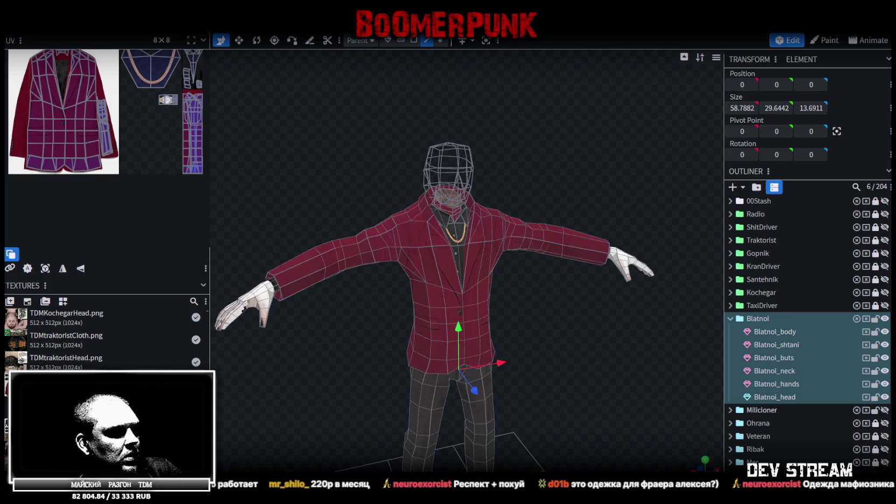
key(super+d)
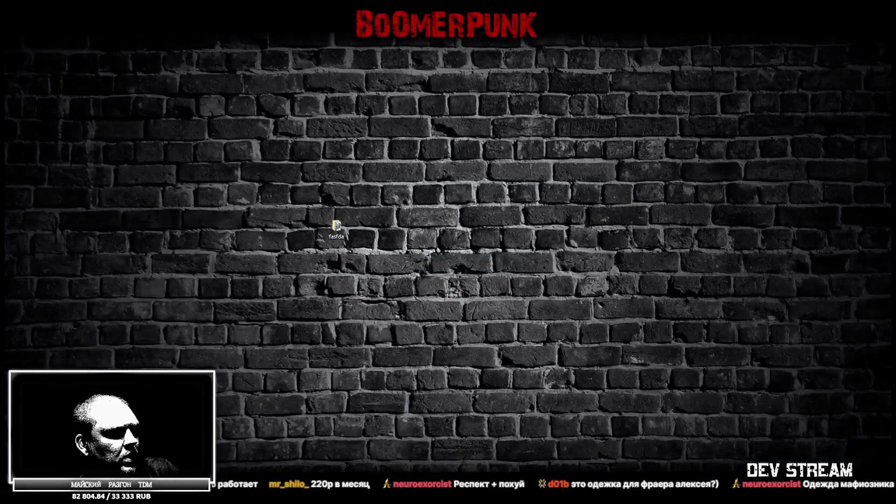
key(super+d)
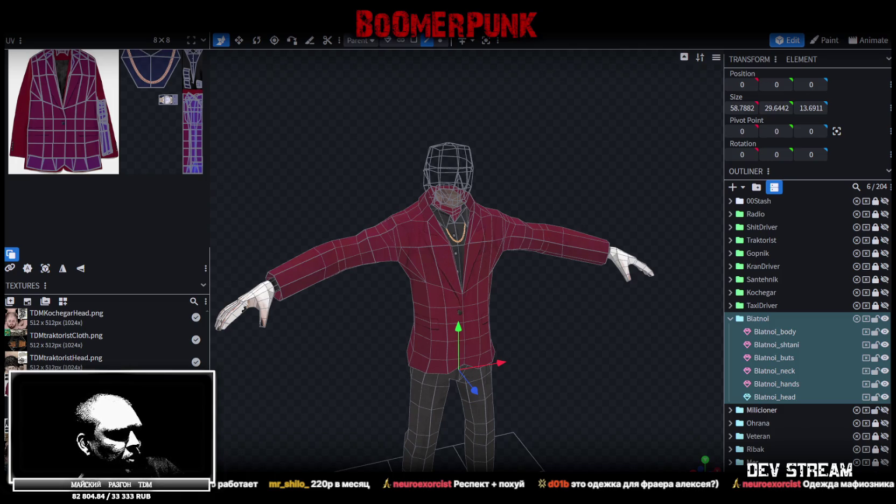
key(super+d)
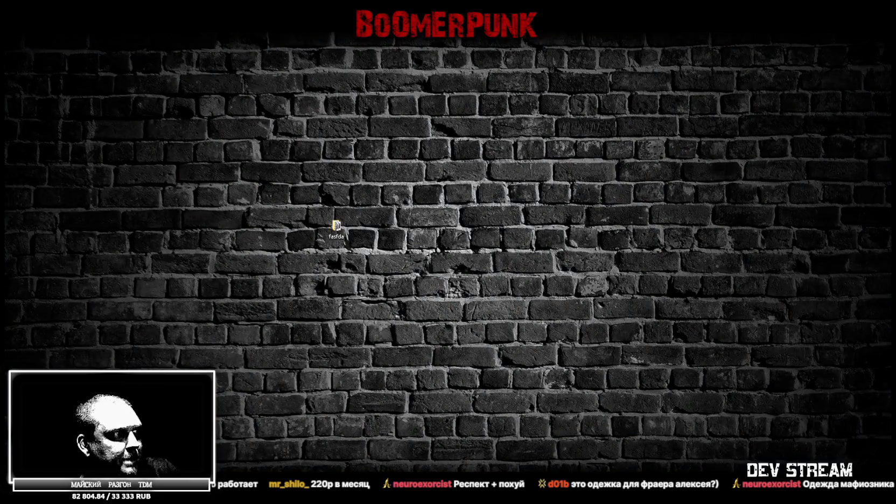
key(super+d)
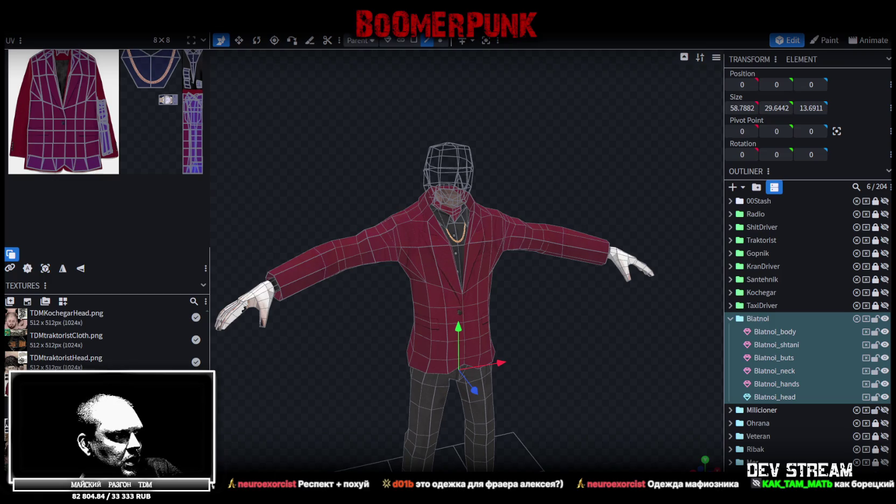
key(super+d)
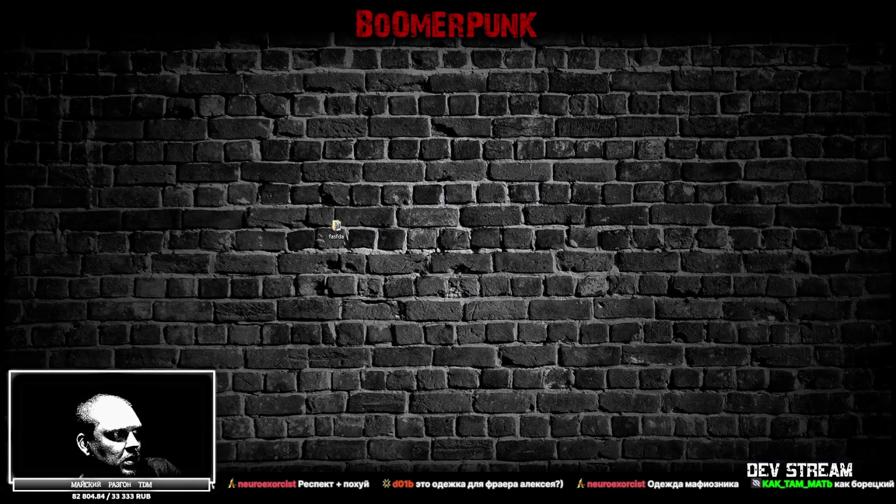
key(super+d)
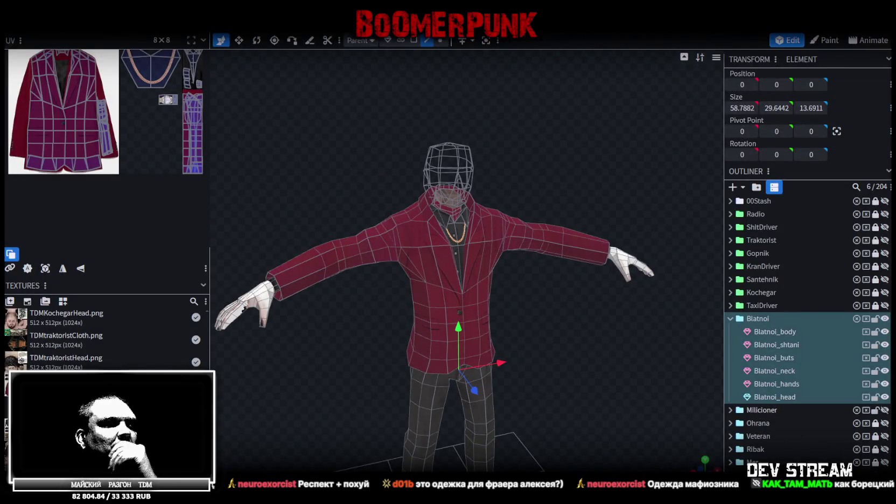
key(super+d)
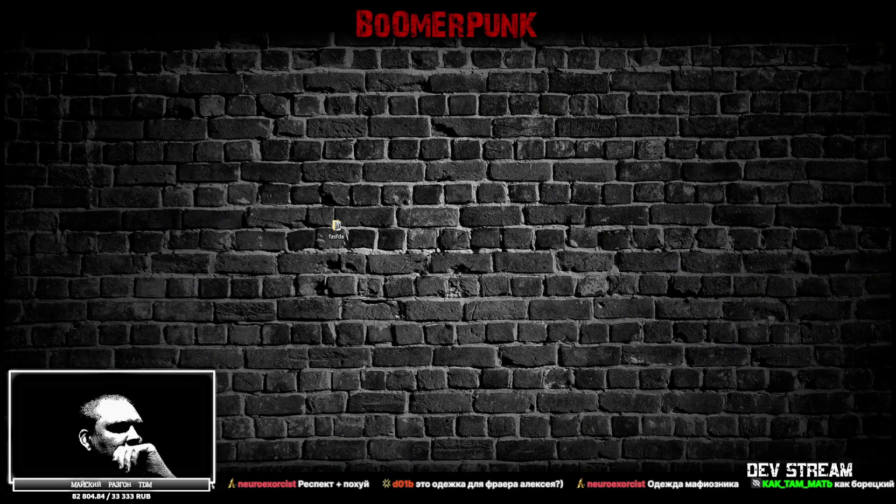
key(super+d)
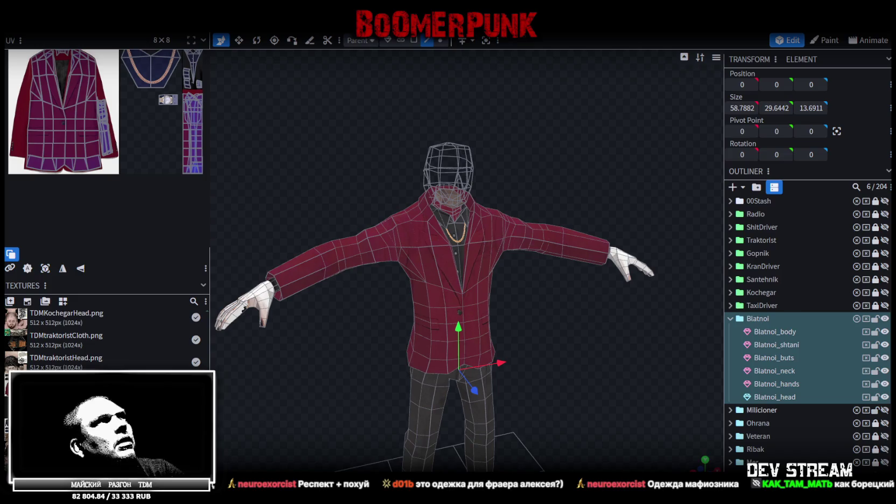
Switch from Blockbench to the suit texture sheet in Photoshop.
key(alt+Tab)
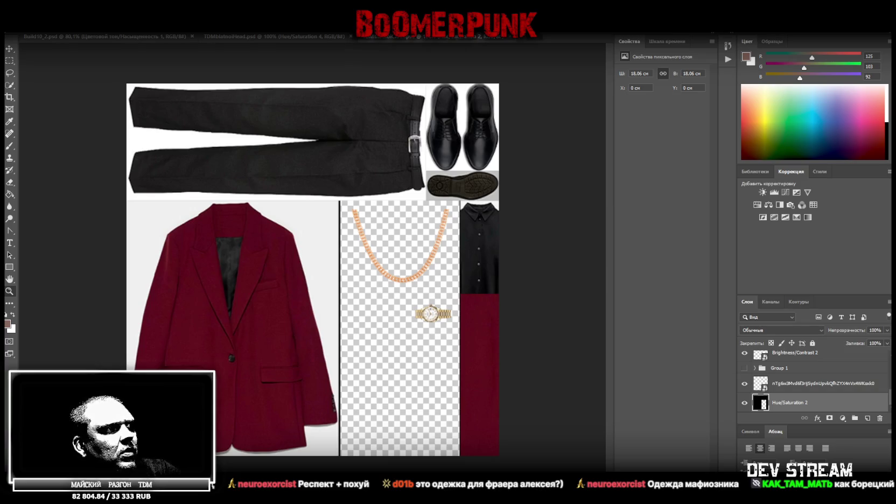
Switch back to the textured character model and its reference images.
key(alt+Tab)
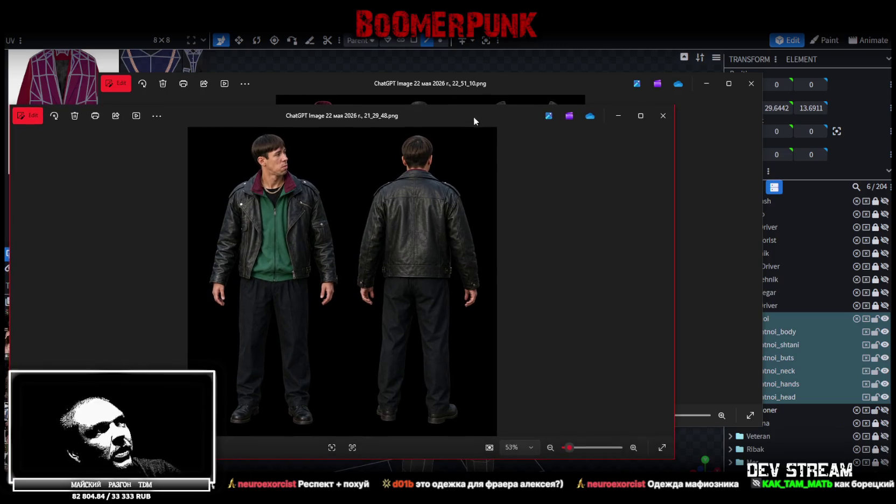
Place the model photo and clothing sheet windows side by side, then close the model photo.
drag(676, 252, 386, 253)
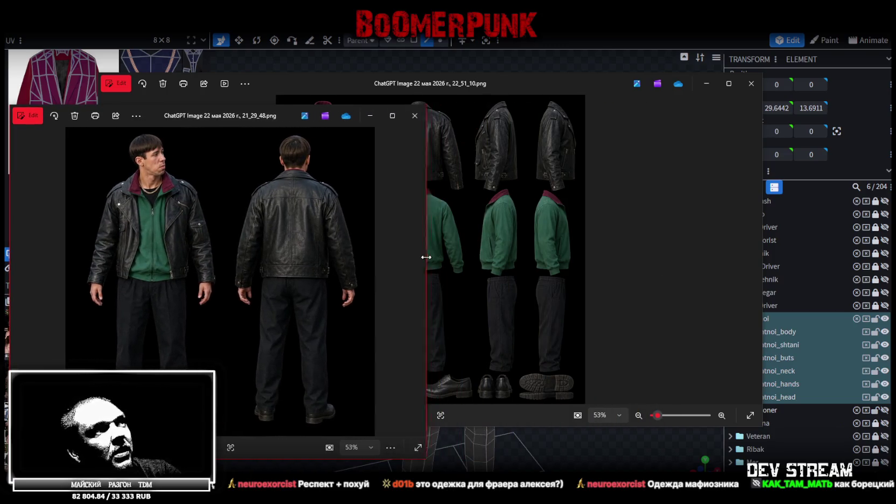
drag(494, 102, 587, 103)
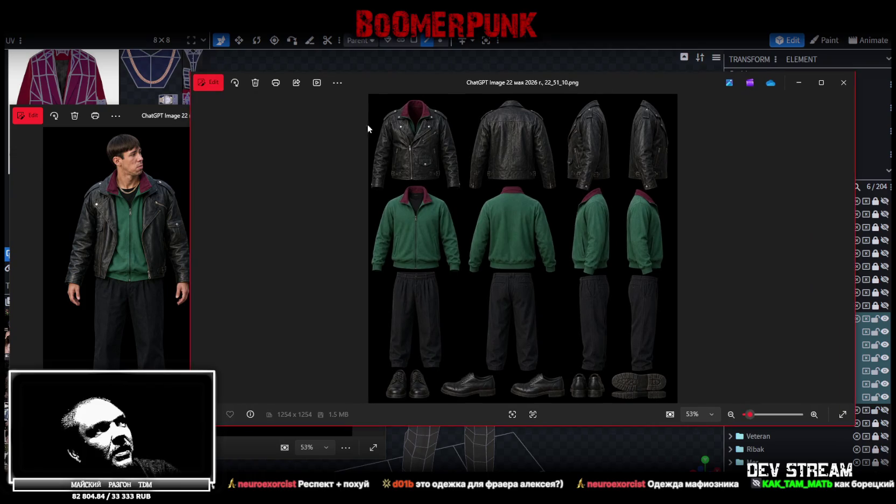
drag(192, 198, 398, 199)
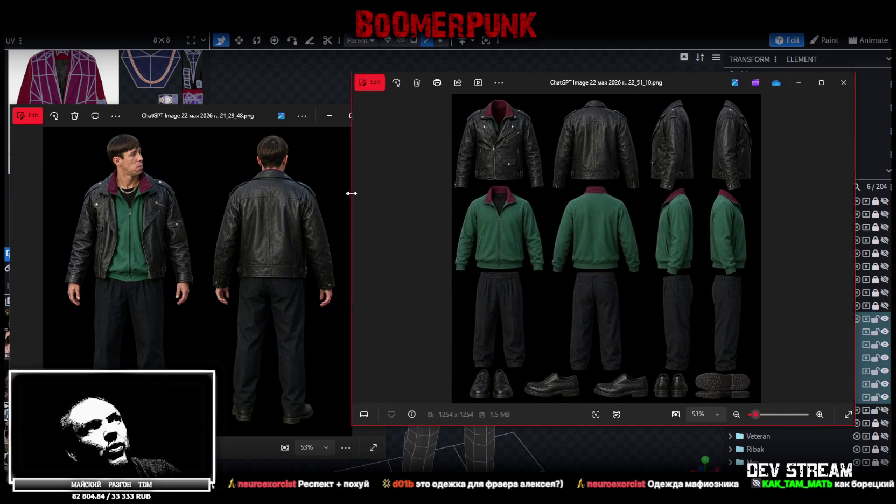
drag(717, 80, 692, 72)
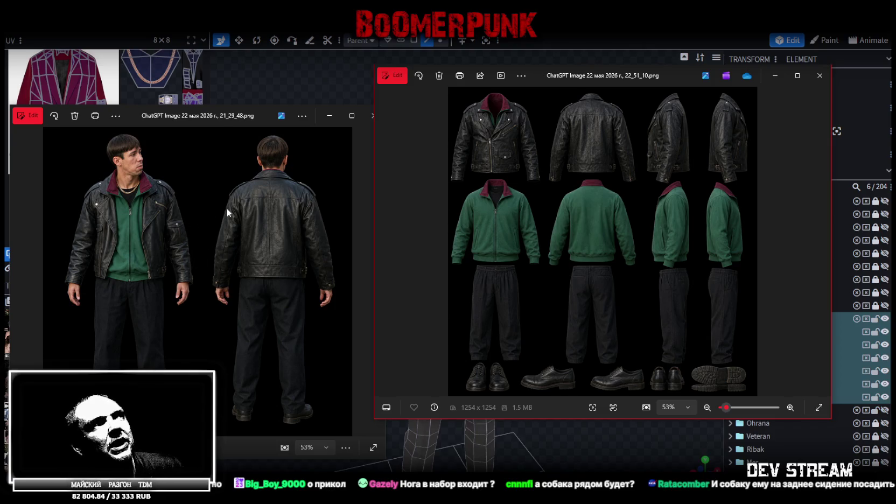
click(372, 115)
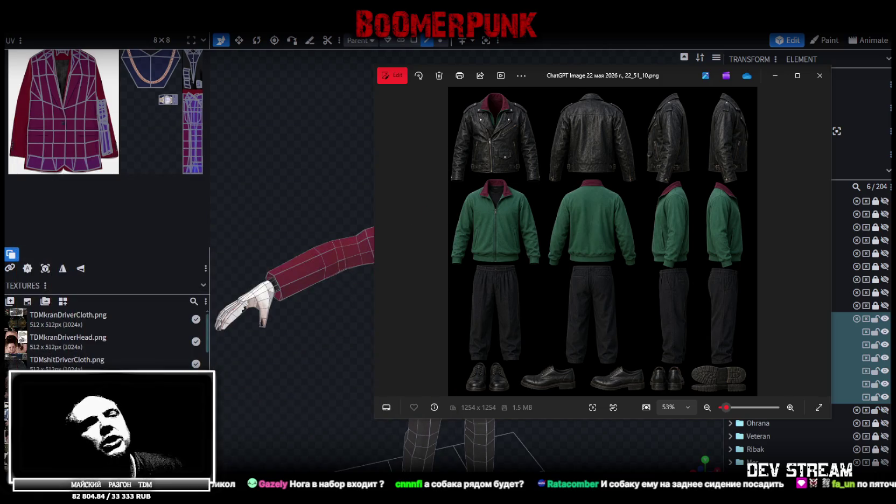
Minimize and close the clothing sheet viewer, then bring the Photoshop suit texture forward.
key(super+Down)
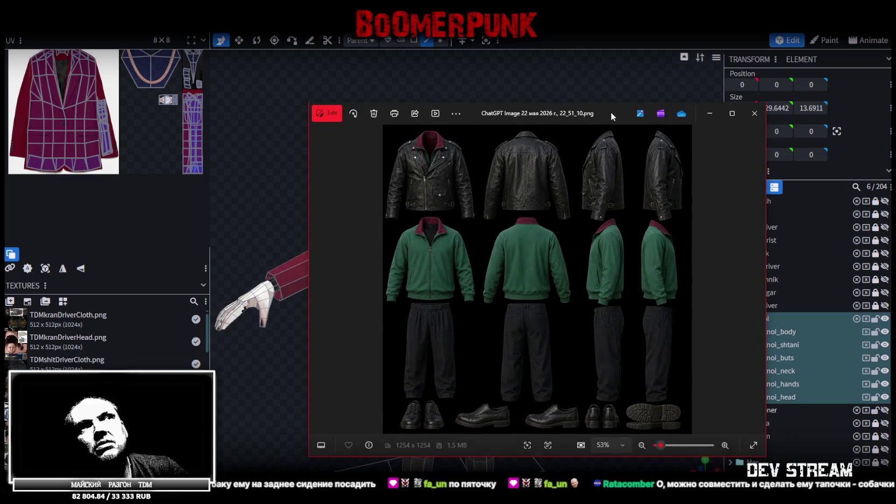
key(alt+F4)
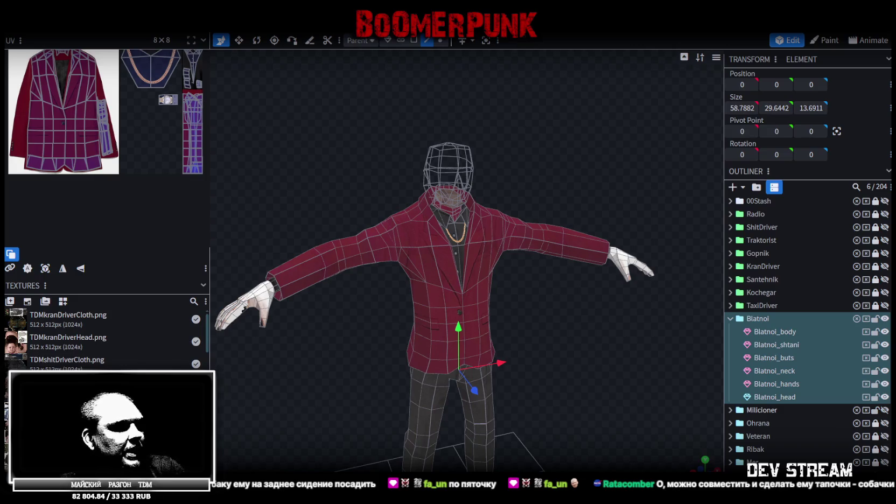
key(alt+Tab)
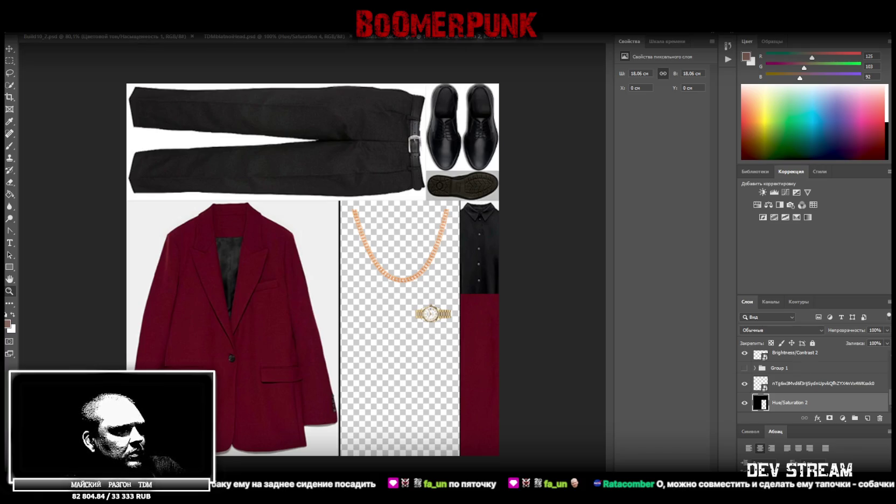
Select every suit texture layer, group them into a group named 'old', and hide that group.
click(823, 385)
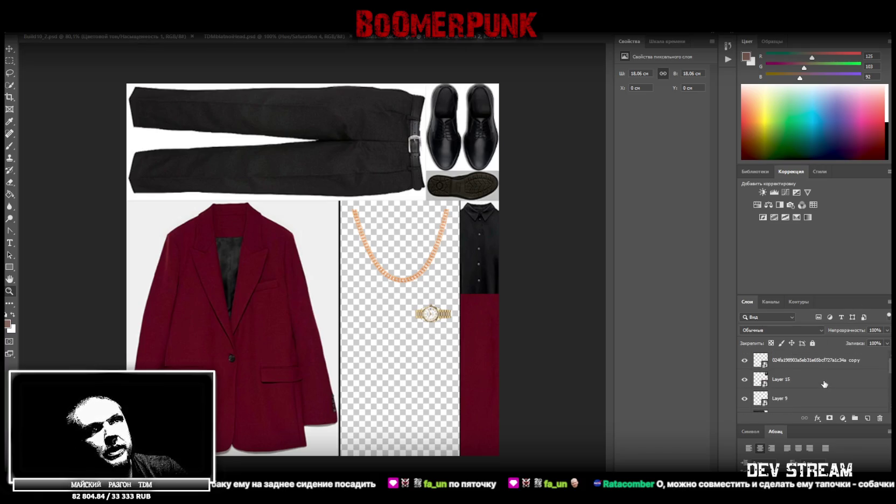
shift+click(797, 385)
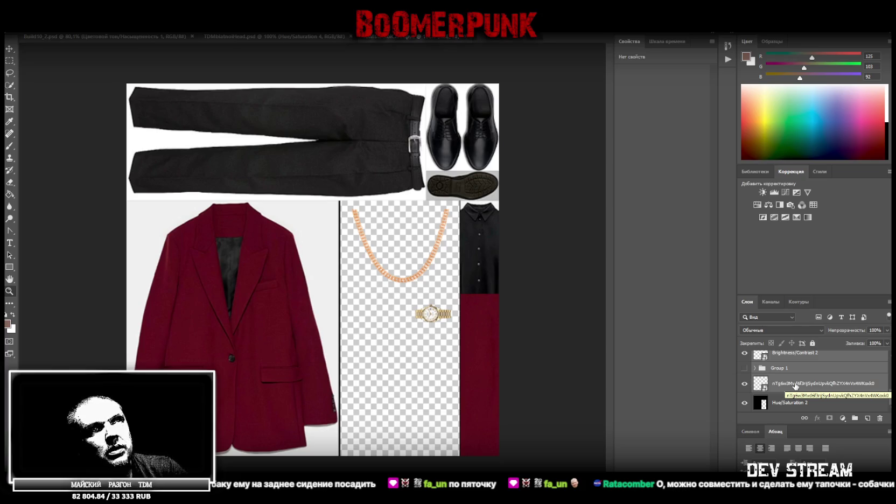
right_click(796, 386)
click(830, 402)
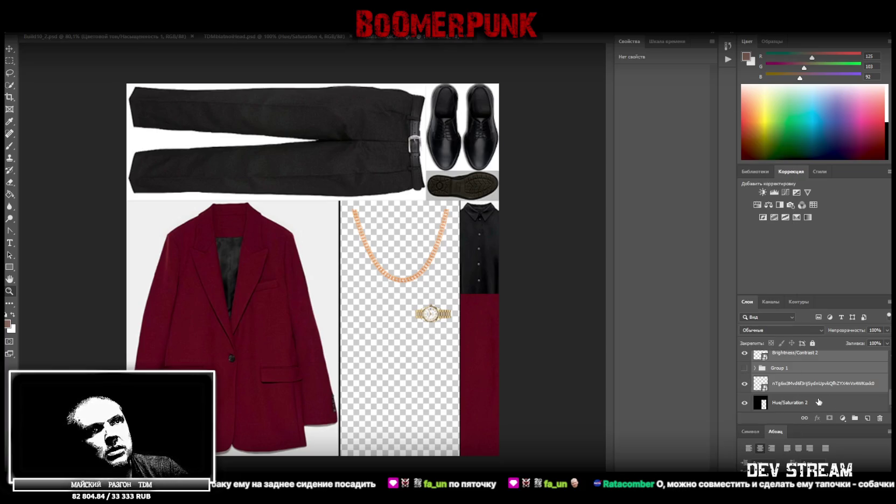
scroll(820, 399, down, 3)
key(ctrl+alt+a)
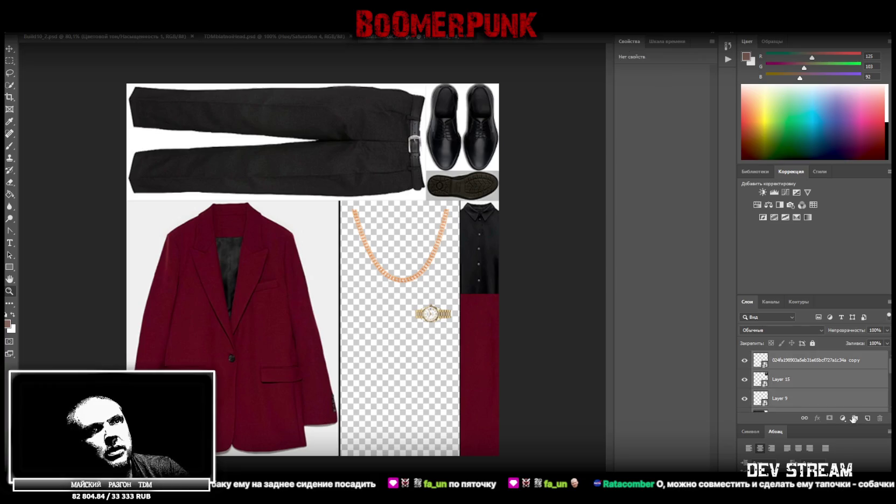
click(855, 418)
double_click(778, 356)
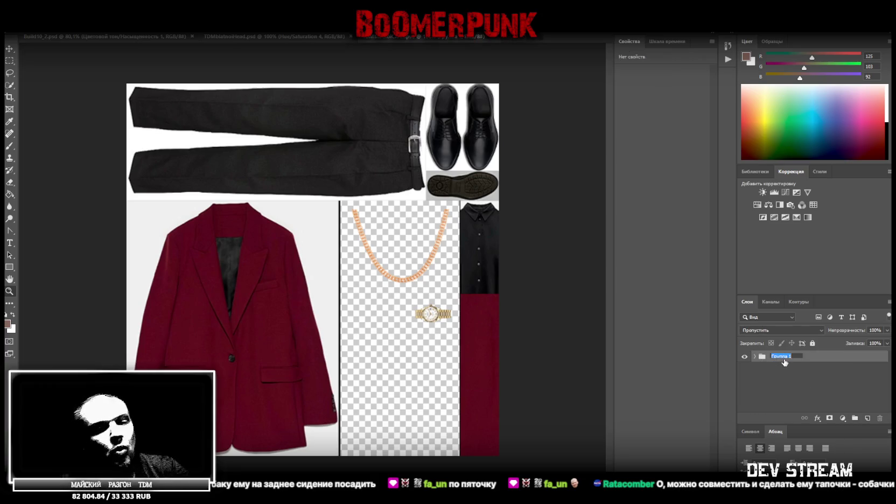
text(old)
key(Return)
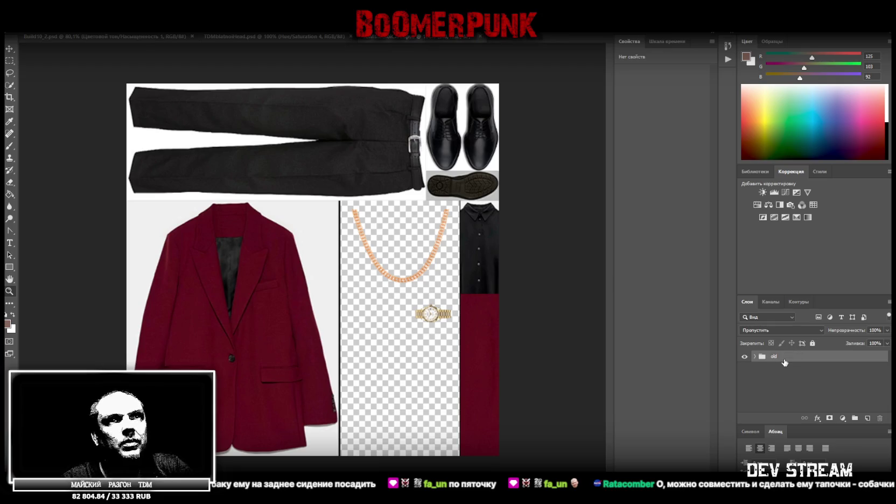
click(745, 357)
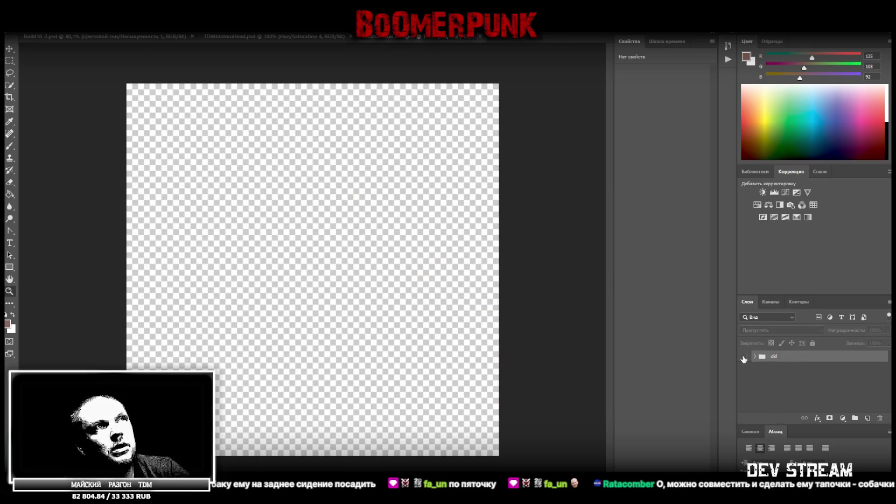
click(822, 384)
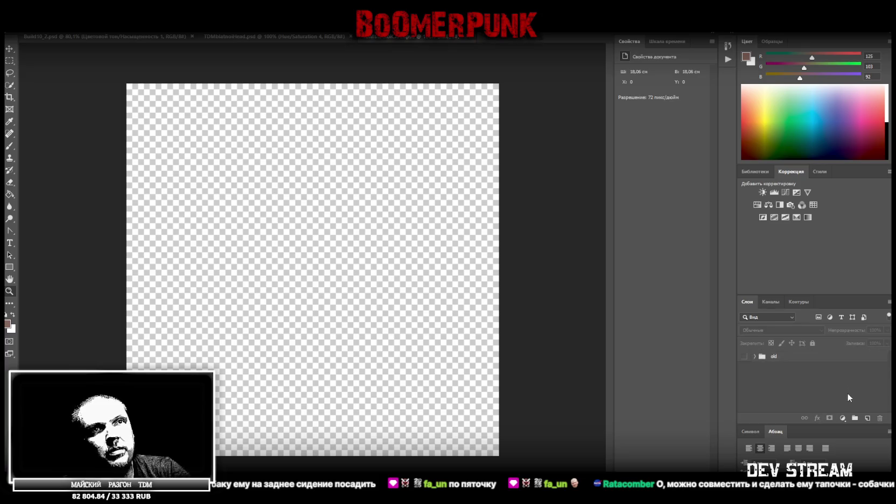
Place the leather-jacket image, copy the band with both jackets to a new layer, delete the original.
drag(380, 184, 360, 236)
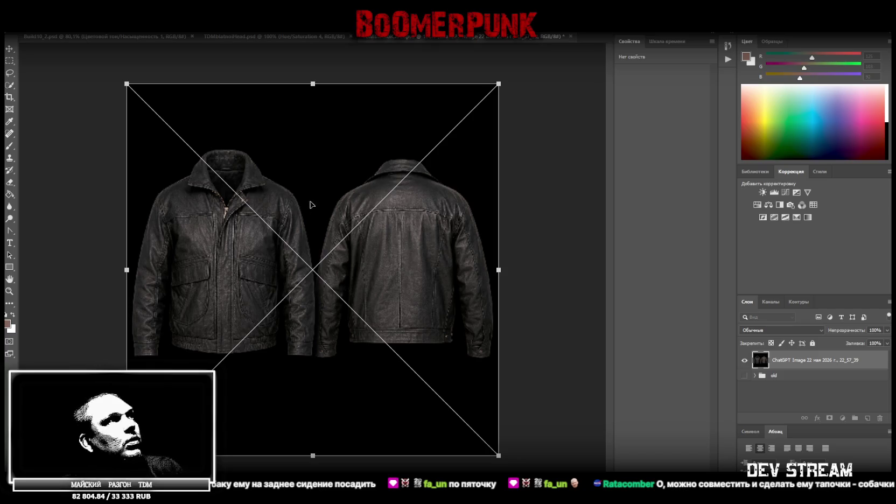
click(9, 61)
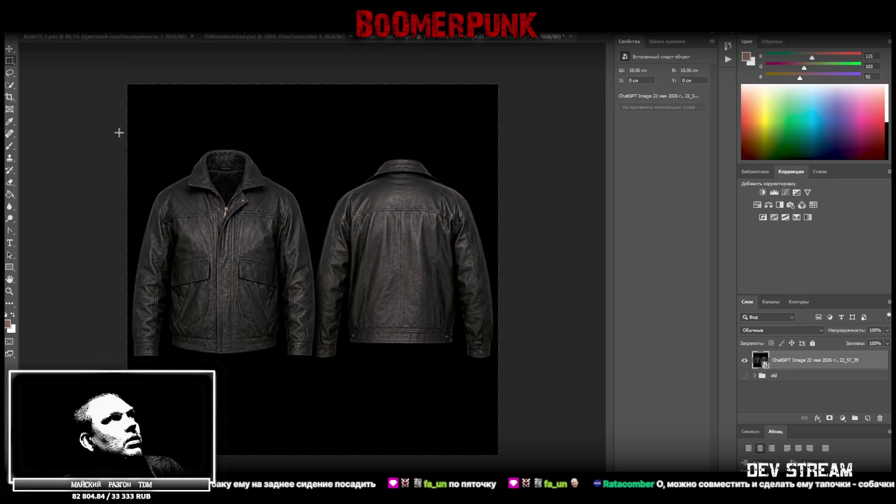
drag(124, 138, 522, 362)
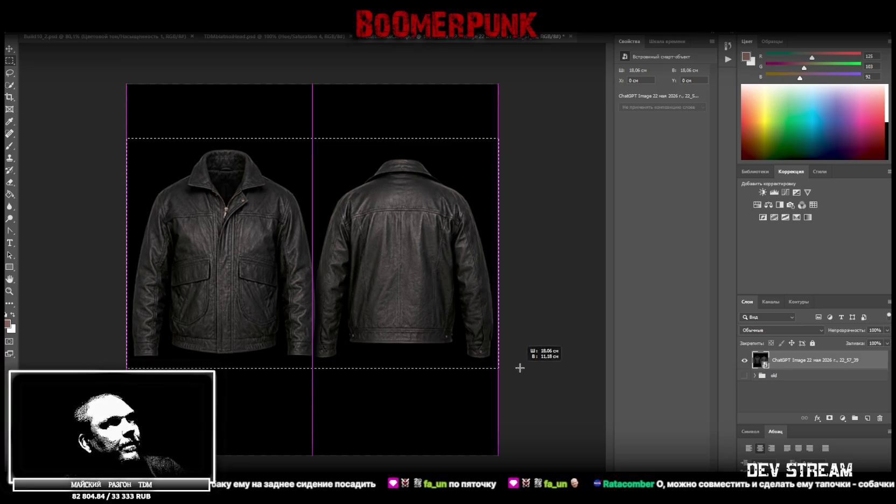
shift+drag(498, 116, 30, 146)
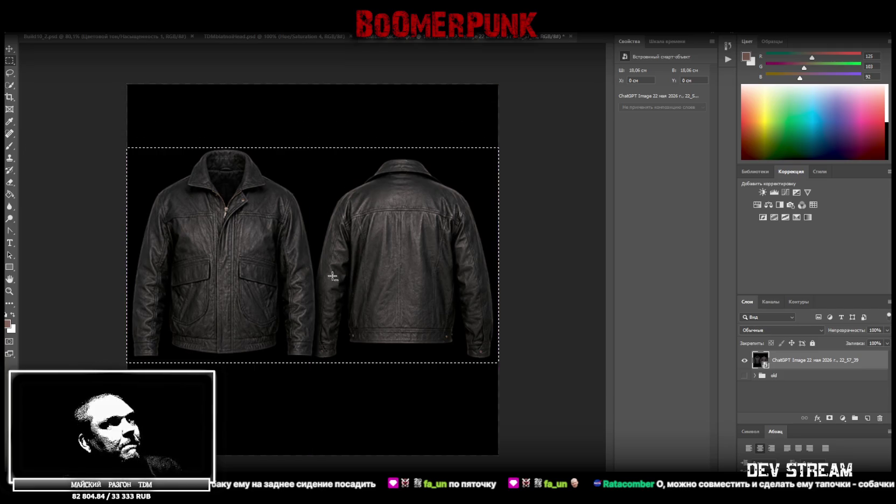
right_click(332, 277)
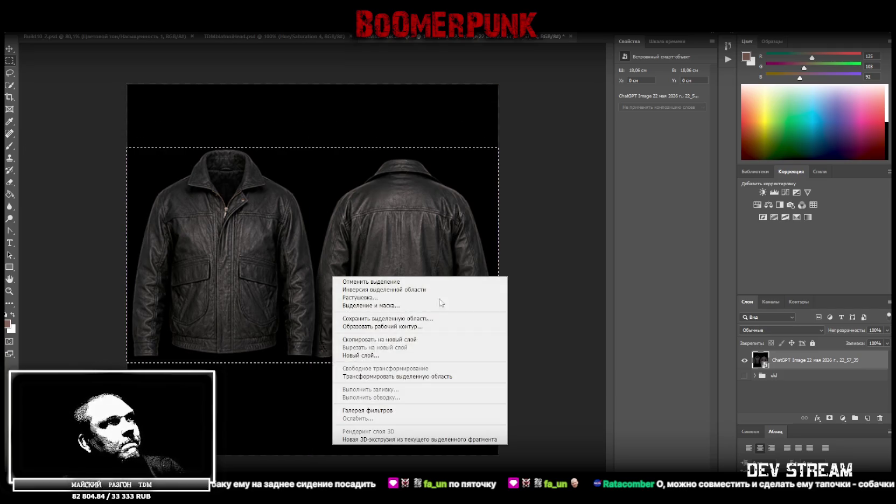
click(417, 340)
click(810, 383)
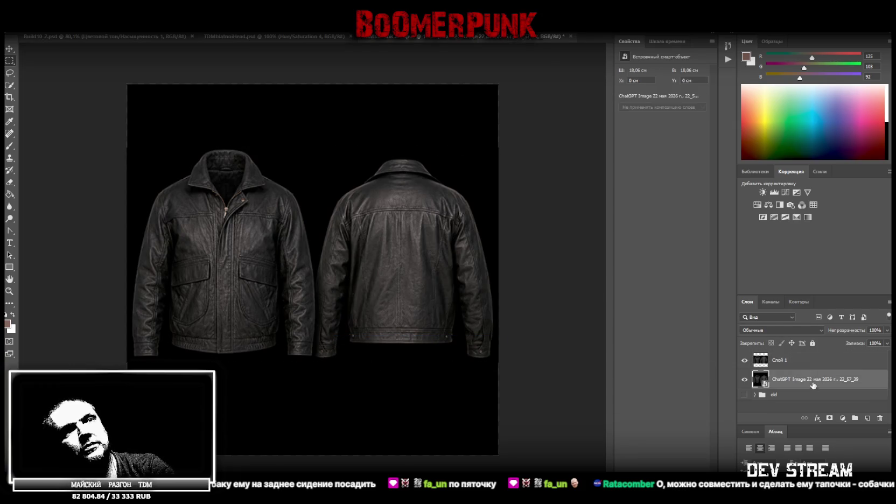
key(Delete)
Convert the jacket strip to a smart object, move it to the canvas top, then place the green outfit image.
right_click(802, 362)
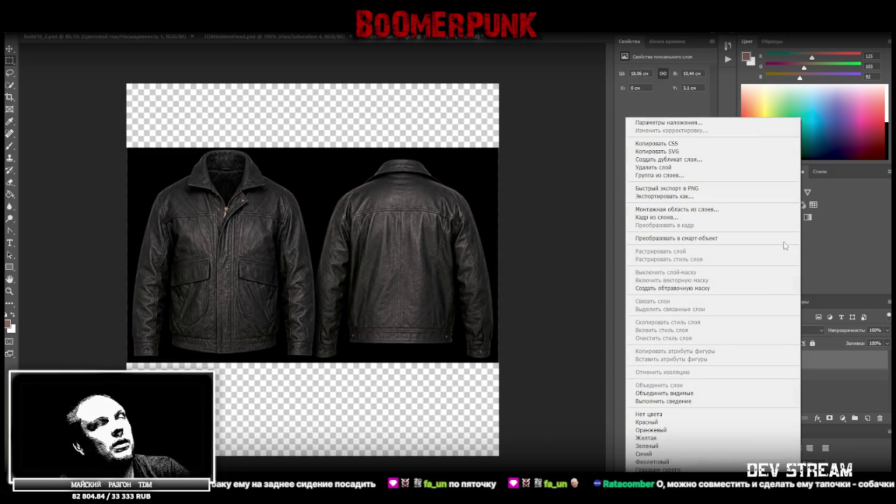
click(698, 239)
key(ctrl+t)
drag(457, 244, 456, 117)
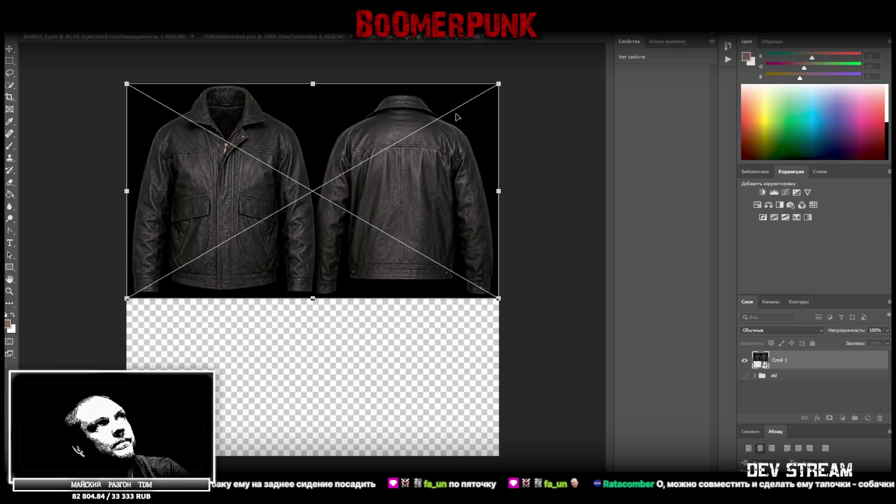
key(Return)
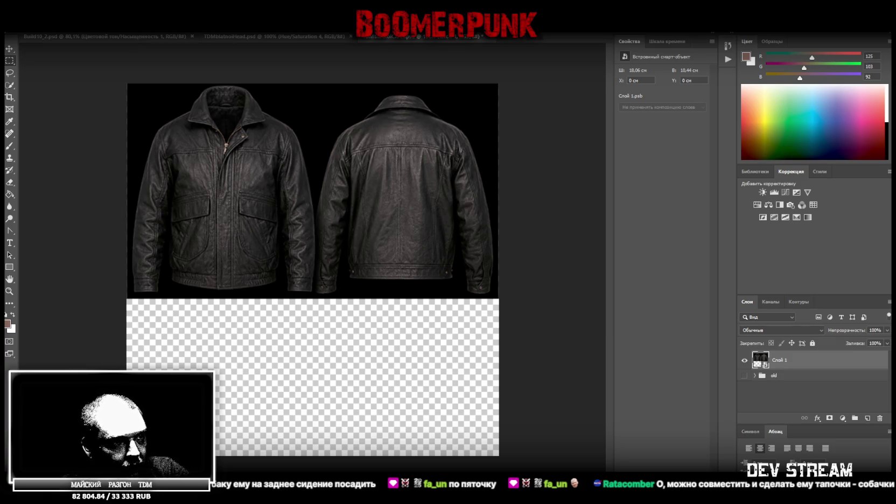
drag(360, 374, 326, 377)
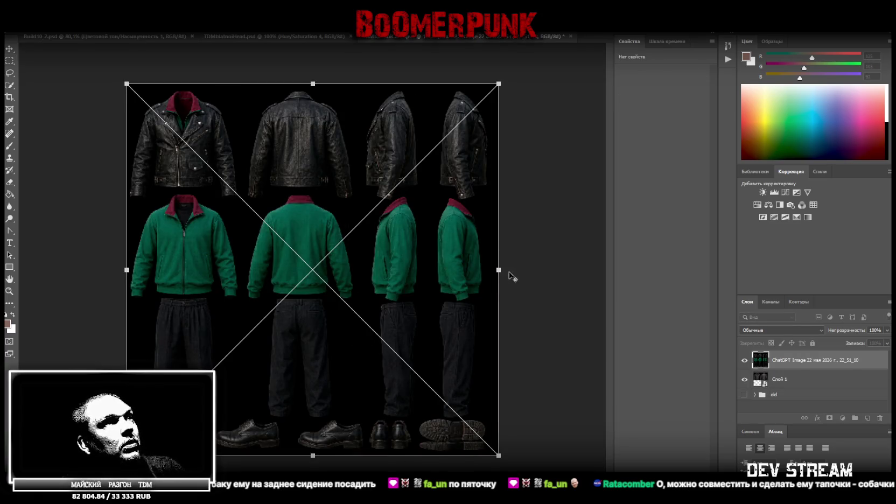
Enlarge and position the placed green outfit image over the canvas.
drag(500, 269, 692, 276)
drag(326, 220, 482, 224)
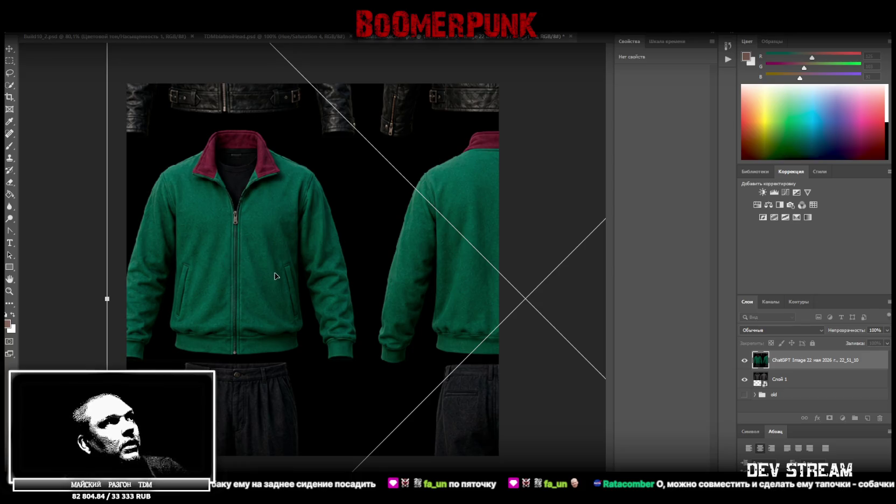
drag(276, 274, 326, 253)
click(10, 60)
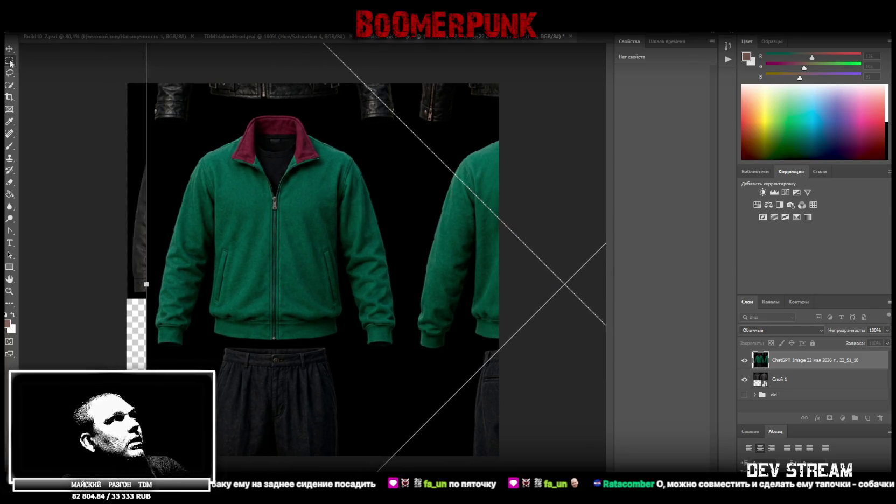
Select the green jacket's front panel and a cuff, and copy them to a new layer.
drag(231, 111, 320, 346)
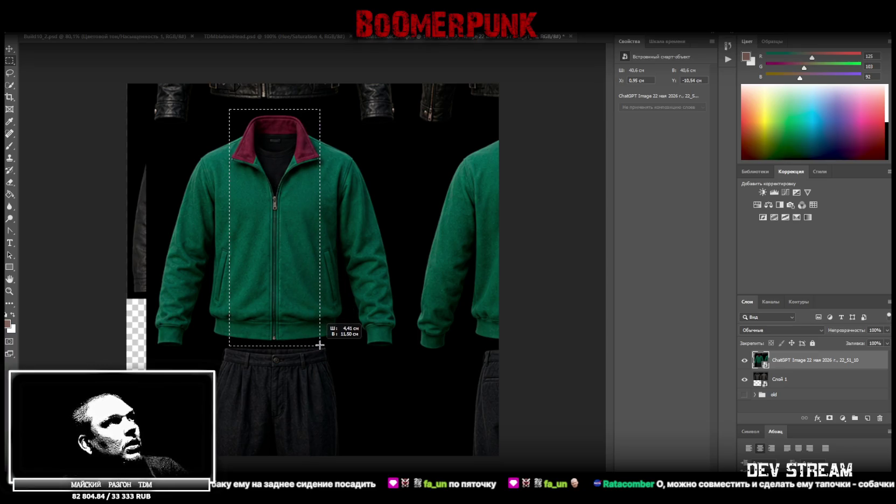
drag(320, 345, 320, 343)
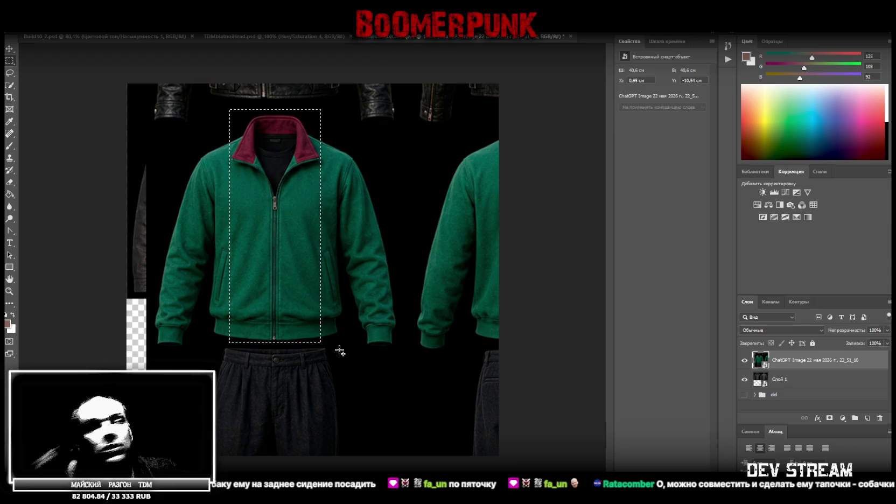
shift+drag(350, 354, 404, 316)
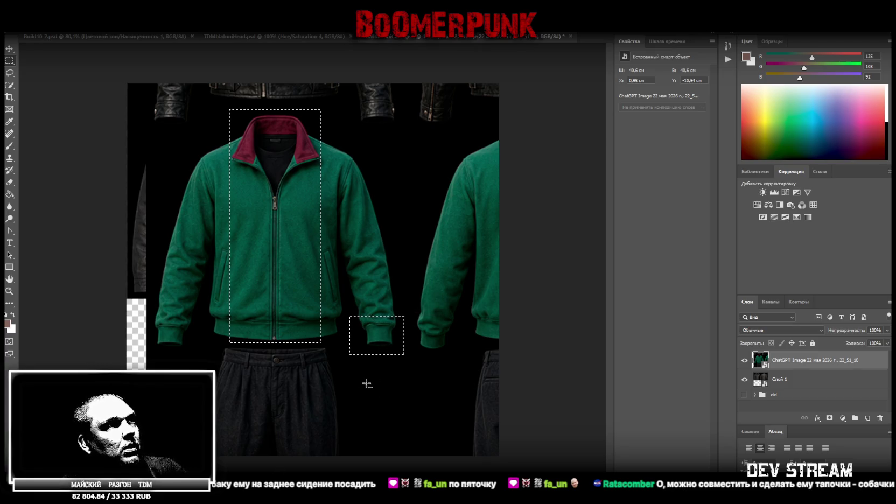
alt+drag(341, 310, 359, 377)
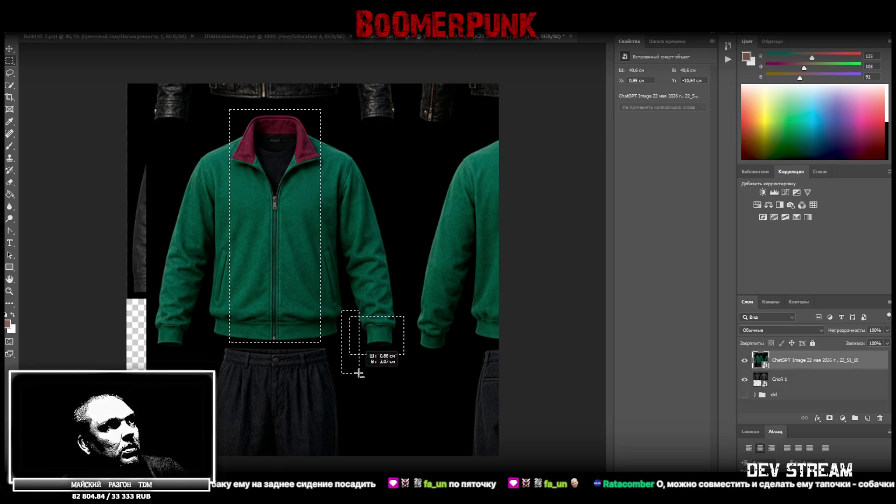
alt+drag(412, 358, 399, 302)
shift+drag(336, 386, 399, 349)
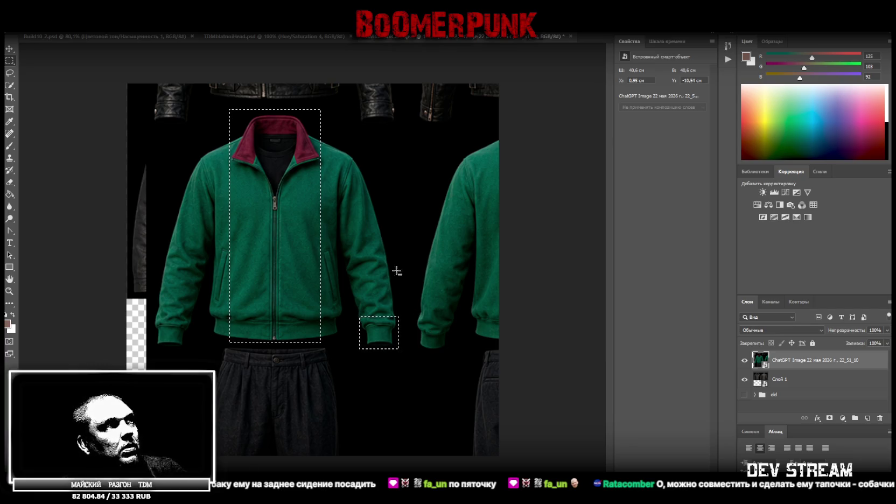
right_click(275, 216)
click(350, 277)
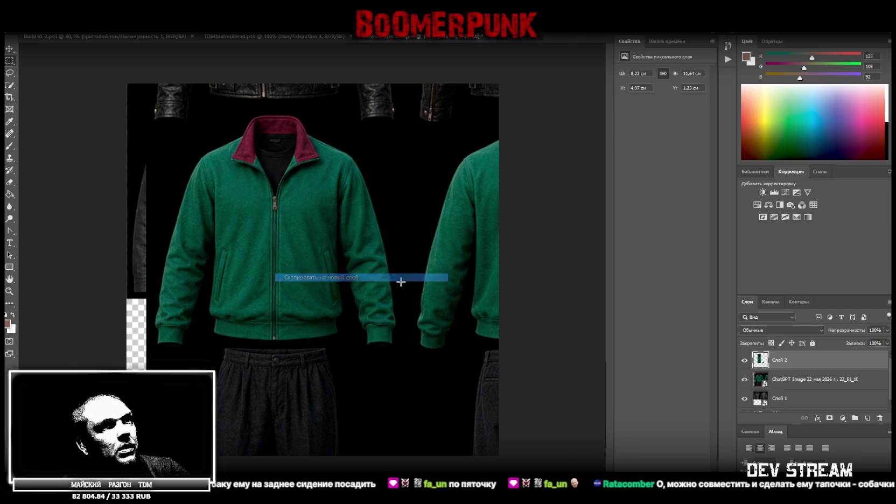
Copy the burgundy back collar to its own layer, then delete the outfit image layer.
click(769, 379)
mouse_move(539, 263)
mouse_down()
mouse_move(424, 242)
mouse_move(404, 260)
mouse_up()
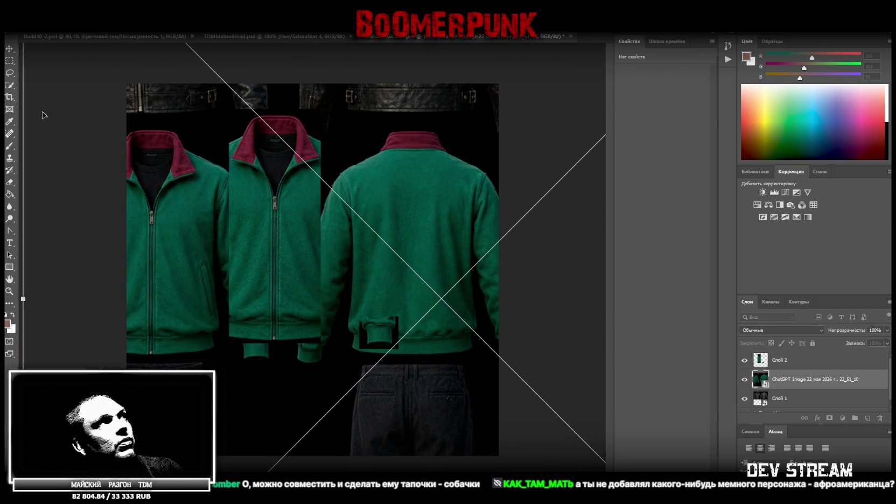
click(9, 61)
mouse_move(366, 121)
mouse_down()
mouse_move(459, 167)
mouse_move(458, 159)
mouse_up()
alt+drag(355, 112, 485, 129)
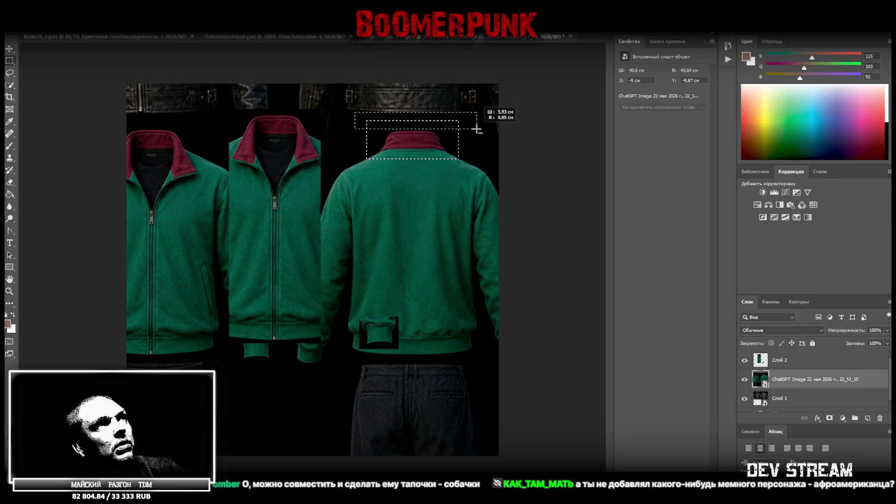
right_click(416, 143)
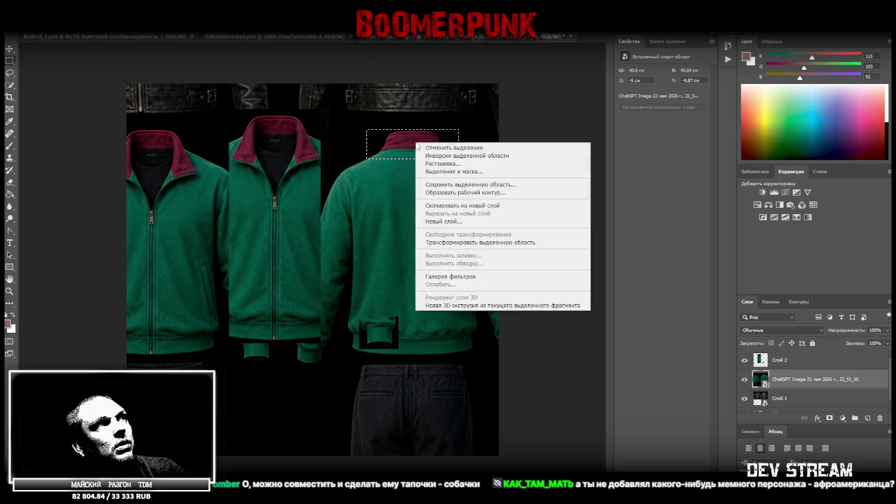
click(463, 209)
click(800, 390)
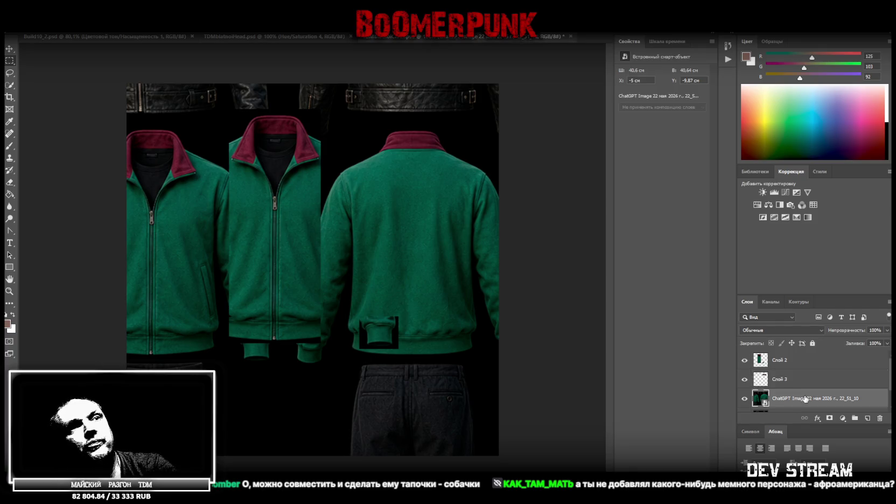
key(Delete)
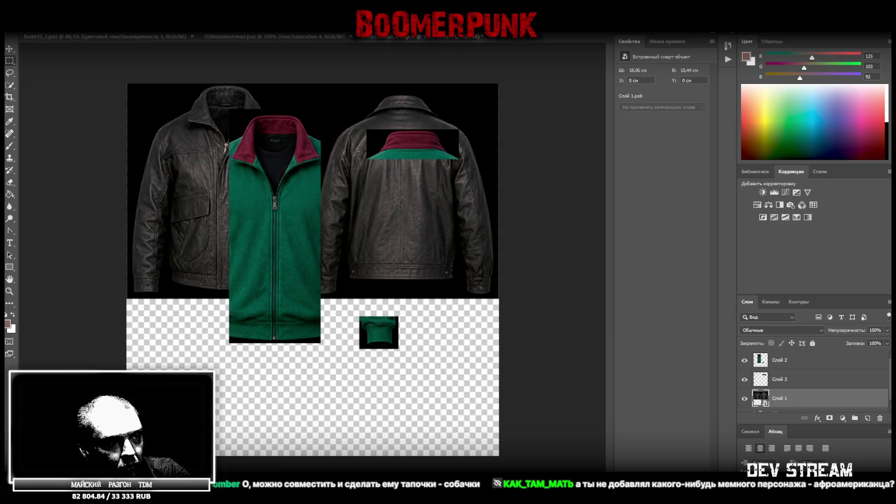
Enlarge and position the placed outfit photo on the canvas, then commit it.
drag(360, 291, 330, 295)
mouse_move(321, 389)
mouse_down()
mouse_move(285, 320)
mouse_move(244, 308)
mouse_up()
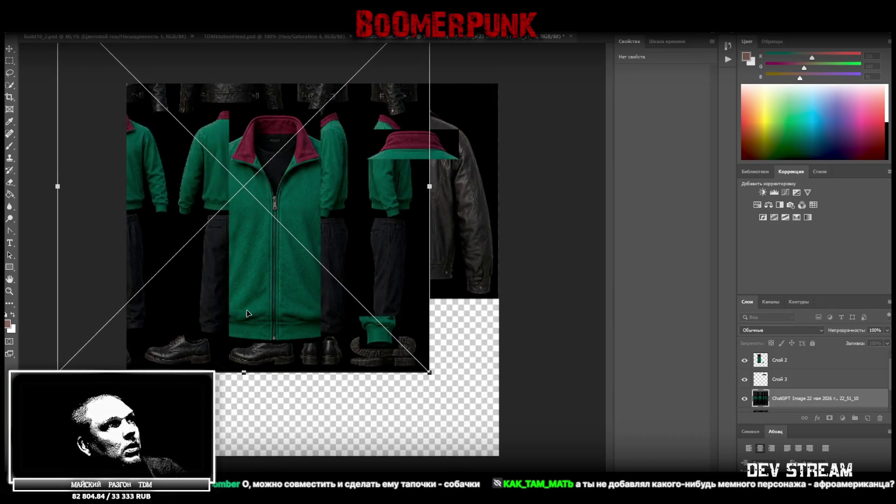
drag(428, 186, 636, 206)
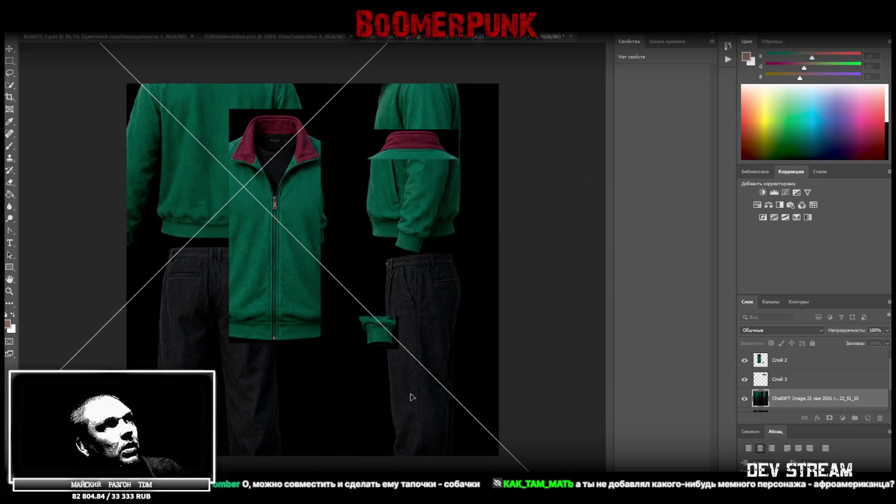
drag(413, 396, 582, 404)
drag(468, 271, 433, 360)
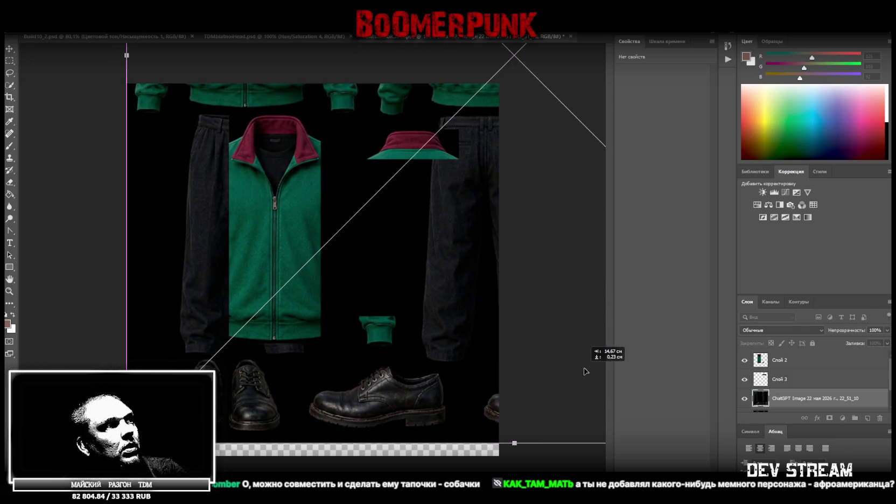
mouse_move(432, 360)
mouse_down()
mouse_move(125, 356)
mouse_move(364, 366)
mouse_move(325, 366)
mouse_move(350, 365)
mouse_move(296, 382)
mouse_up()
click(8, 61)
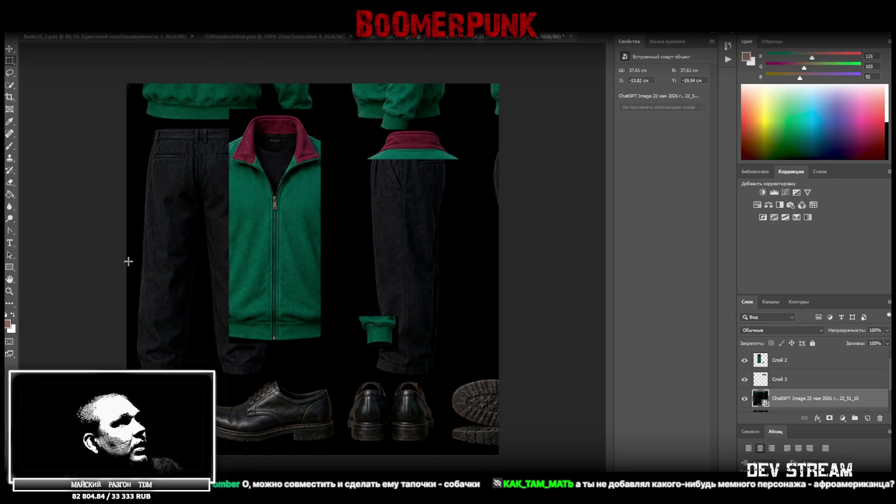
Copy the left shoe onto its own layer and shift it left.
drag(210, 446, 335, 379)
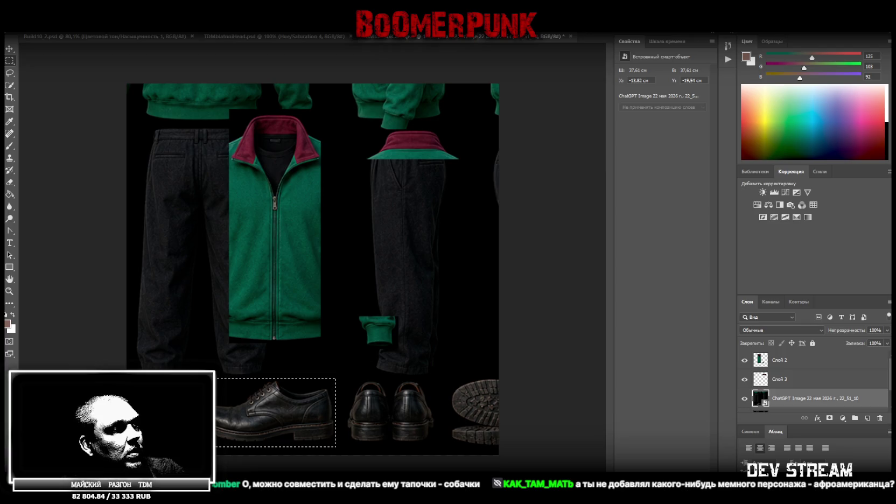
drag(215, 378, 336, 444)
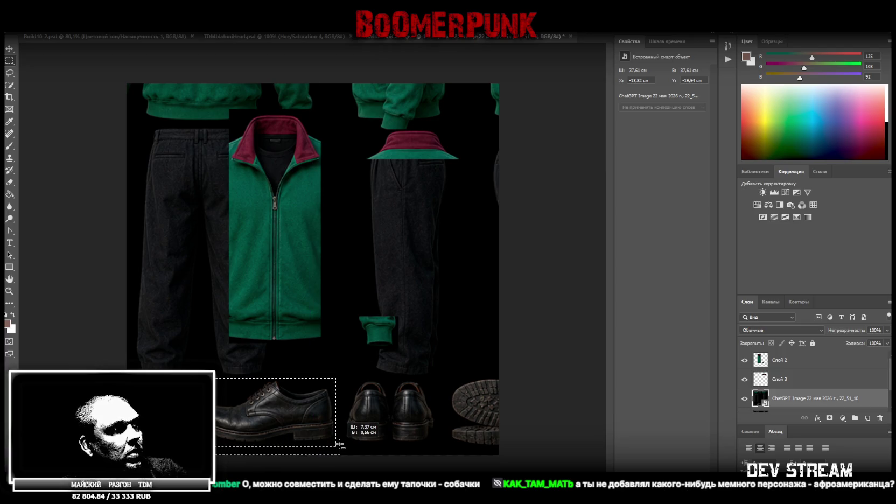
right_click(216, 410)
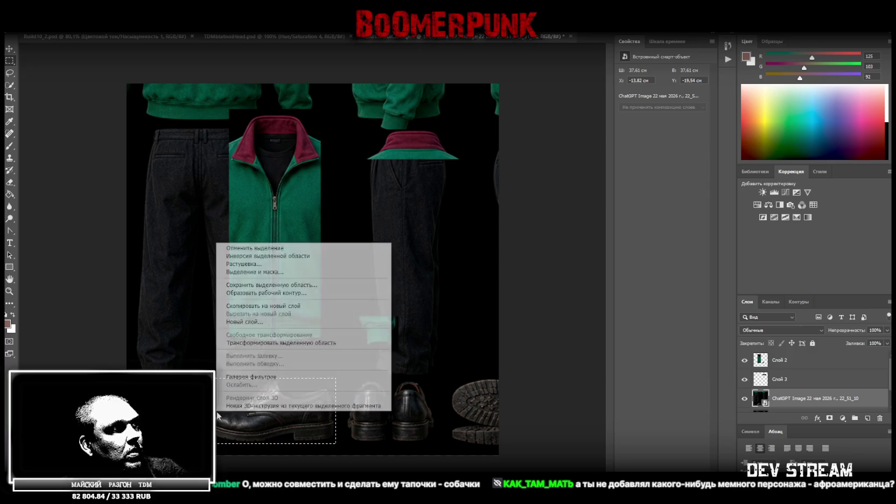
click(281, 306)
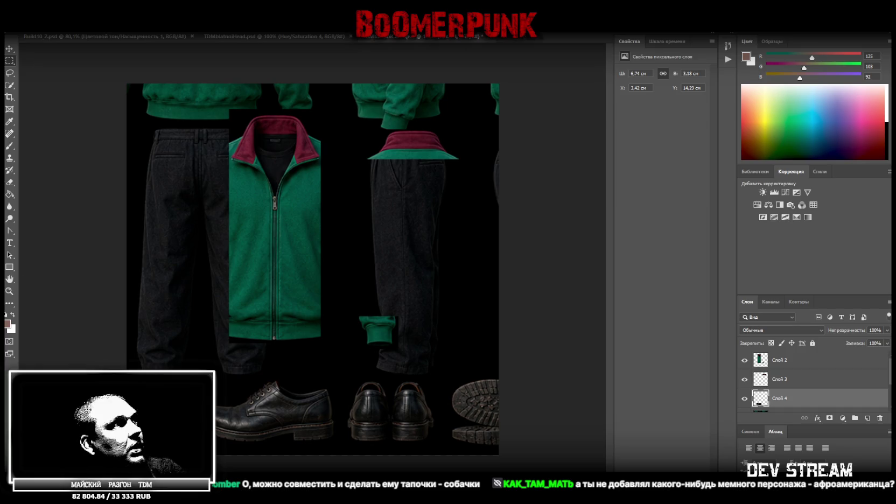
click(9, 49)
drag(431, 329, 398, 322)
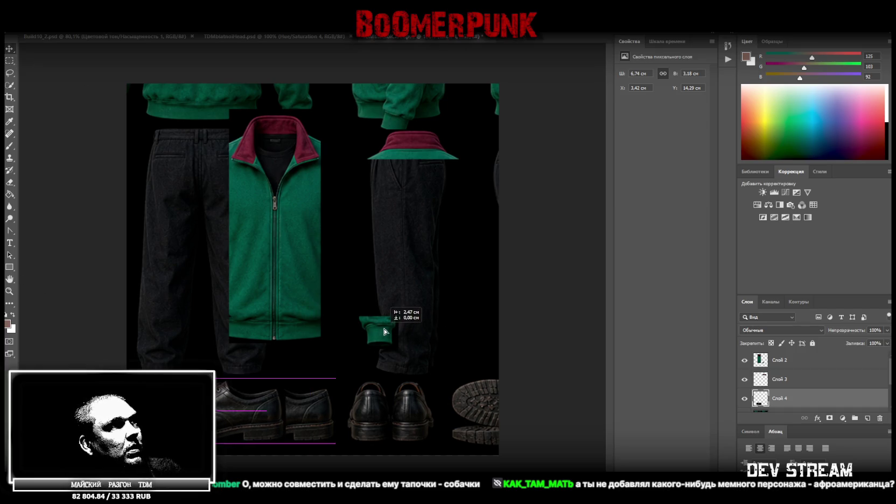
Slide the source photo left and copy the boot sole onto a new layer.
scroll(760, 399, down, 2)
click(798, 379)
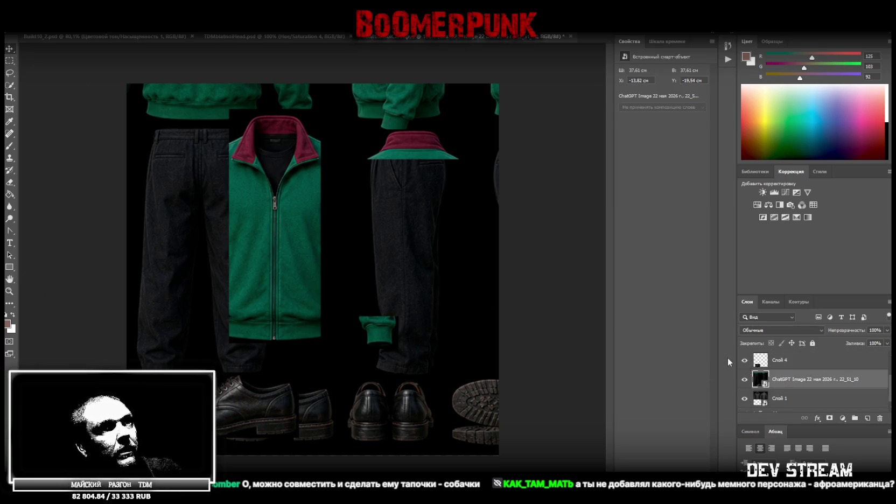
drag(441, 293, 317, 293)
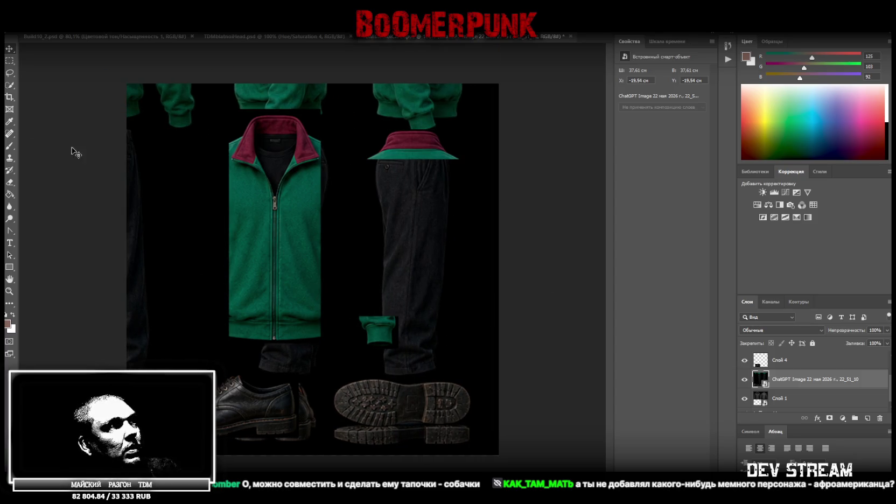
click(10, 61)
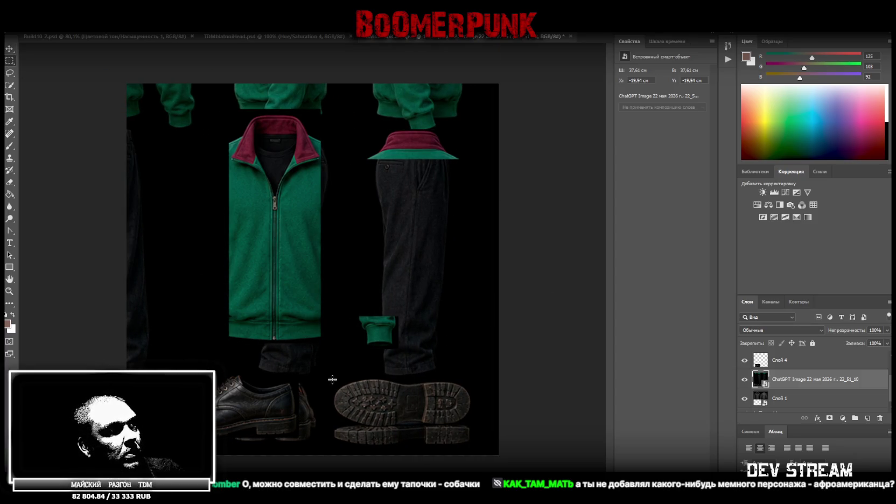
drag(480, 425, 332, 376)
alt+drag(493, 362, 473, 440)
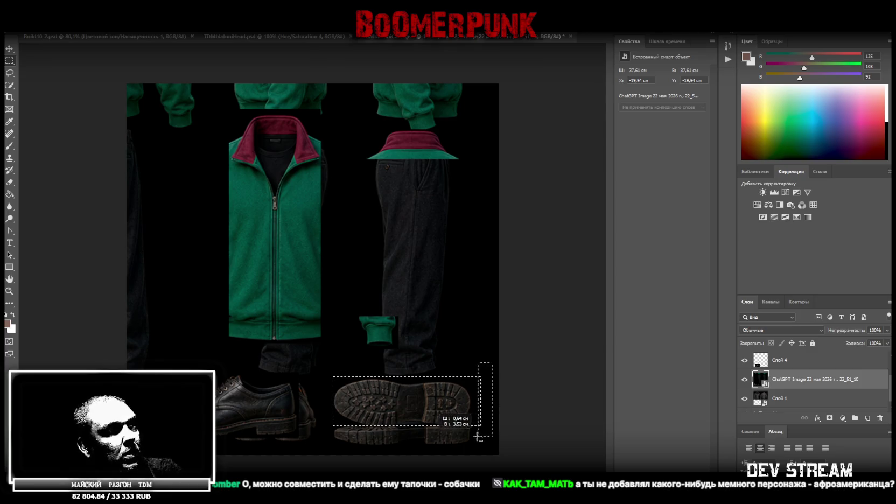
right_click(375, 393)
click(444, 288)
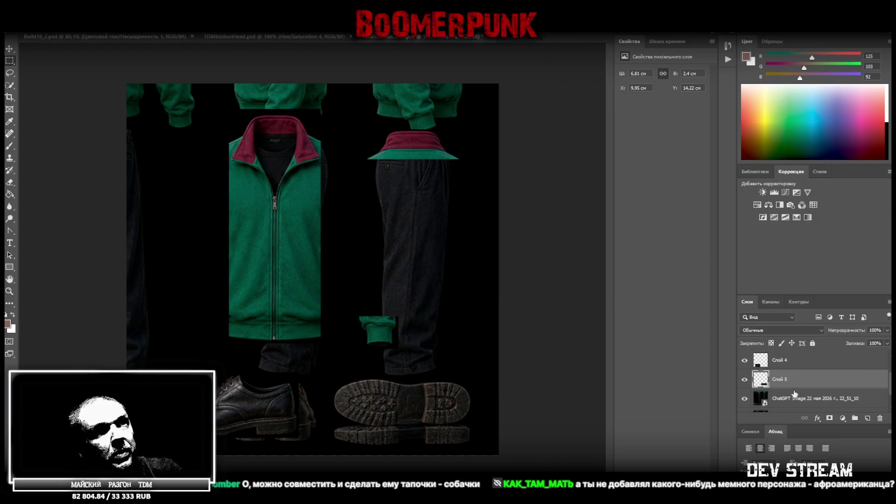
Remove the source clothing photo layer and place the beanie, sweater and jeans sheet.
click(800, 401)
key(ctrl+z)
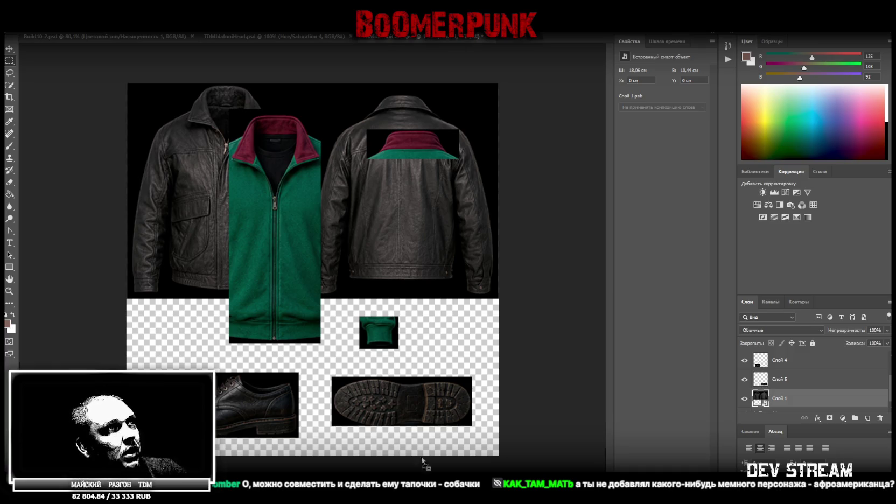
key(ctrl+shift+z)
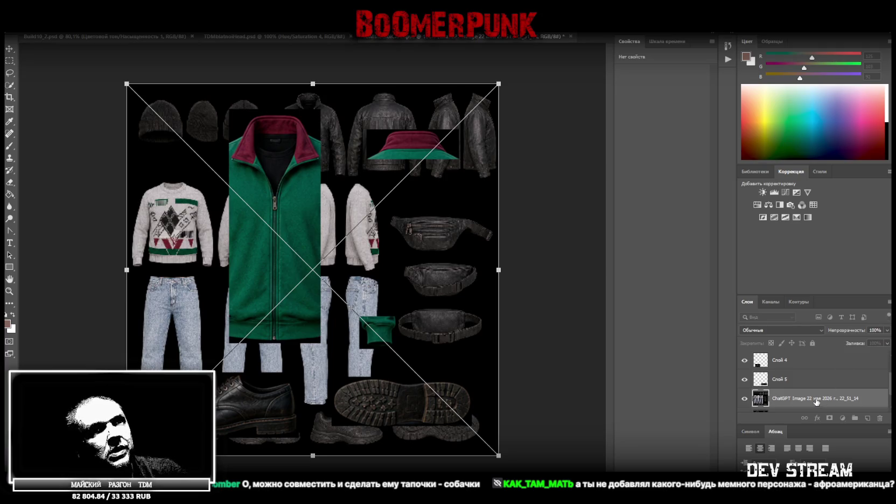
Move the new clothing sheet's layer to the top and commit its placement.
drag(816, 402, 808, 349)
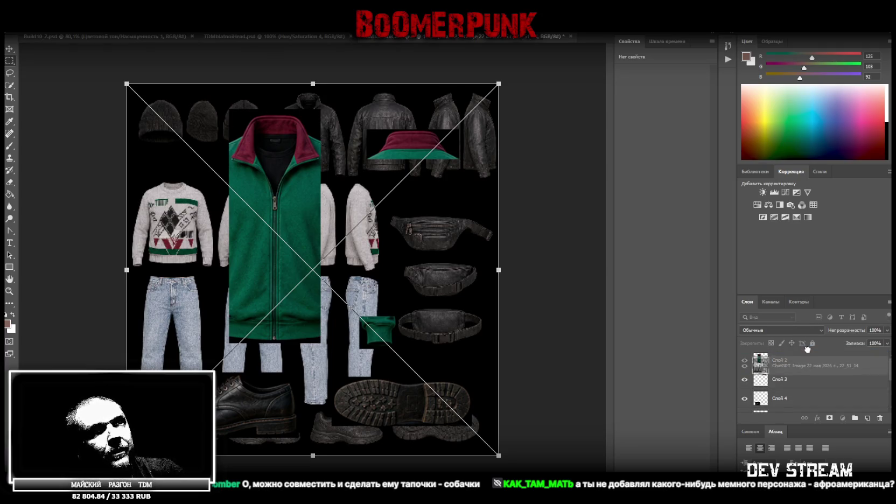
key(Return)
key(ctrl+t)
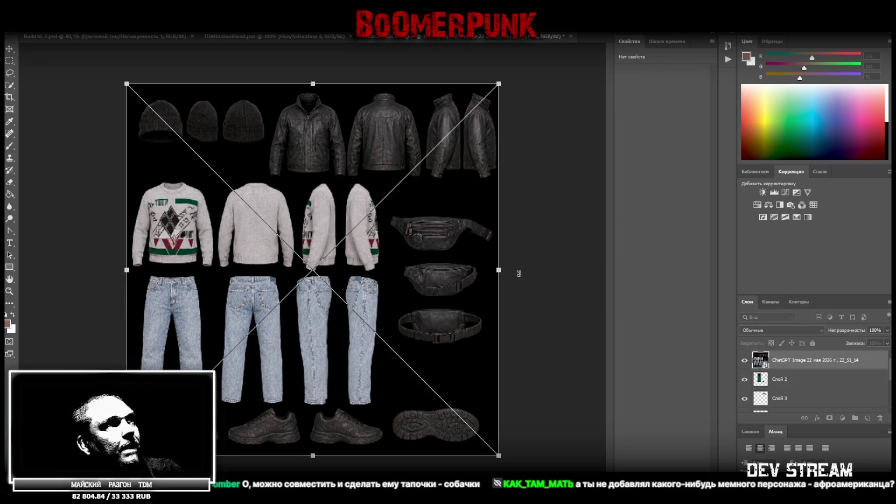
drag(499, 268, 604, 269)
drag(463, 393, 358, 262)
key(ctrl+z)
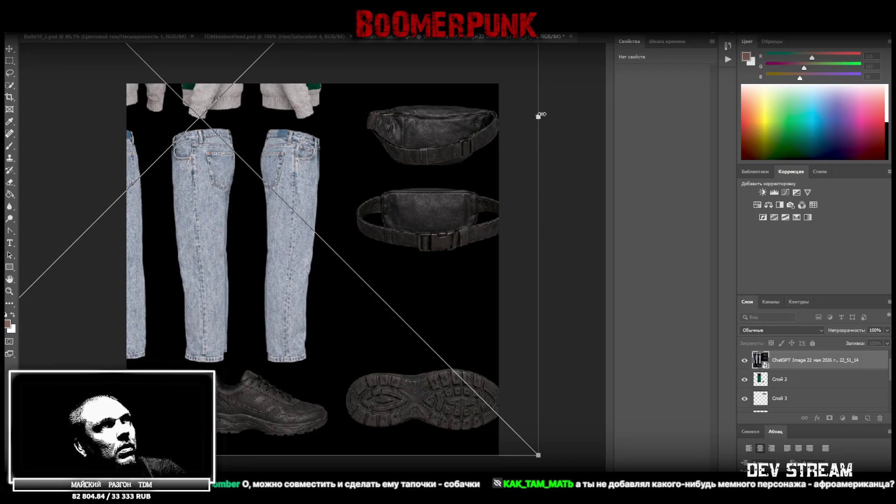
Scale and shift the clothing sheet so both pairs of jeans fill the canvas.
drag(541, 114, 603, 114)
drag(252, 312, 450, 262)
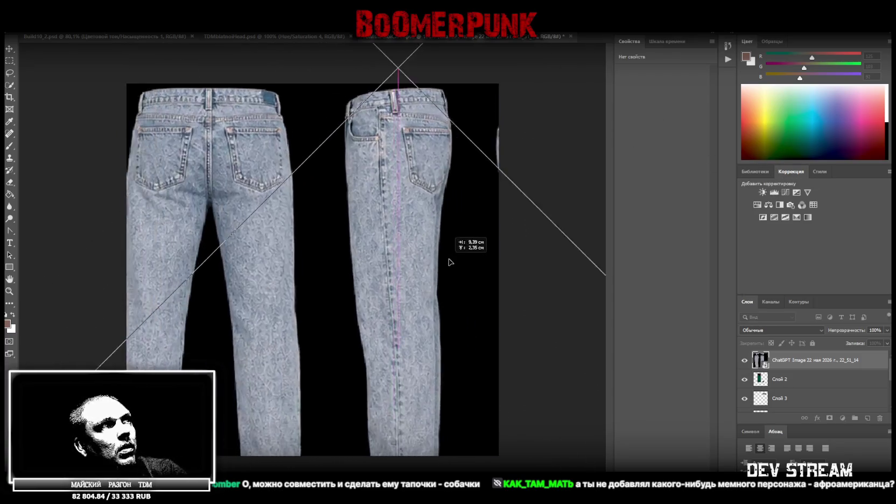
drag(253, 294, 436, 286)
drag(80, 229, 206, 237)
mouse_move(132, 79)
mouse_down()
mouse_move(107, 141)
mouse_move(200, 146)
mouse_move(114, 109)
mouse_up()
drag(285, 194, 298, 203)
click(9, 63)
Copy both pairs of jeans onto a new layer and delete the clothing sheet layer.
mouse_move(145, 422)
mouse_down()
mouse_move(491, 159)
mouse_move(484, 125)
mouse_up()
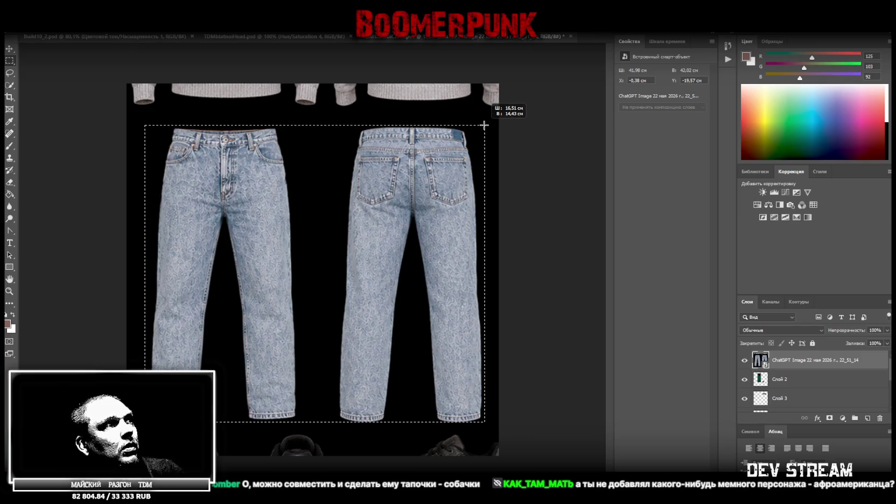
shift+drag(129, 118, 148, 423)
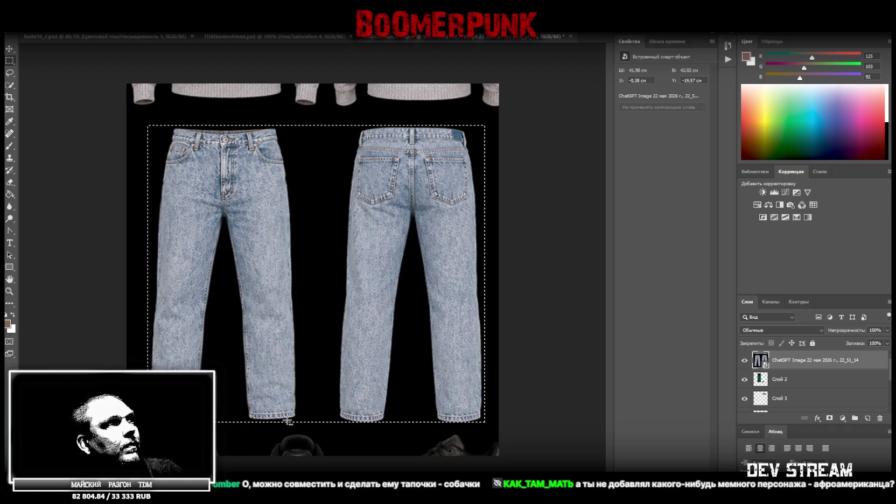
alt+drag(298, 422, 337, 114)
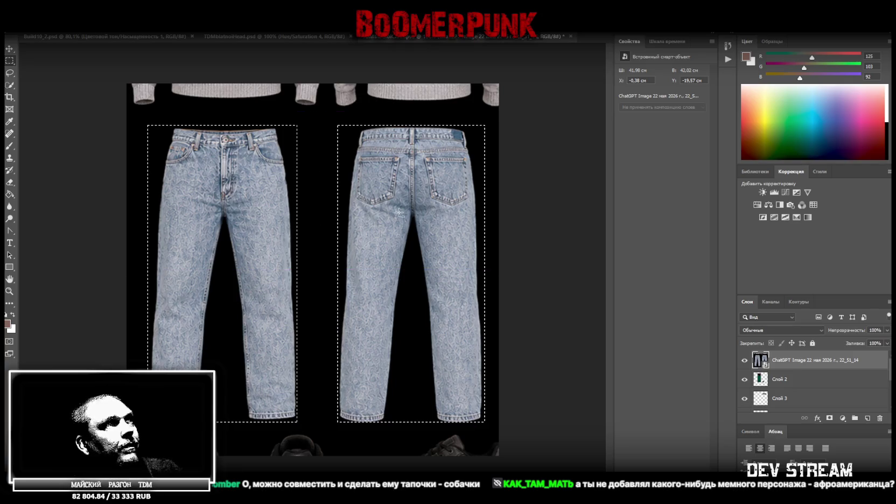
right_click(399, 213)
click(447, 276)
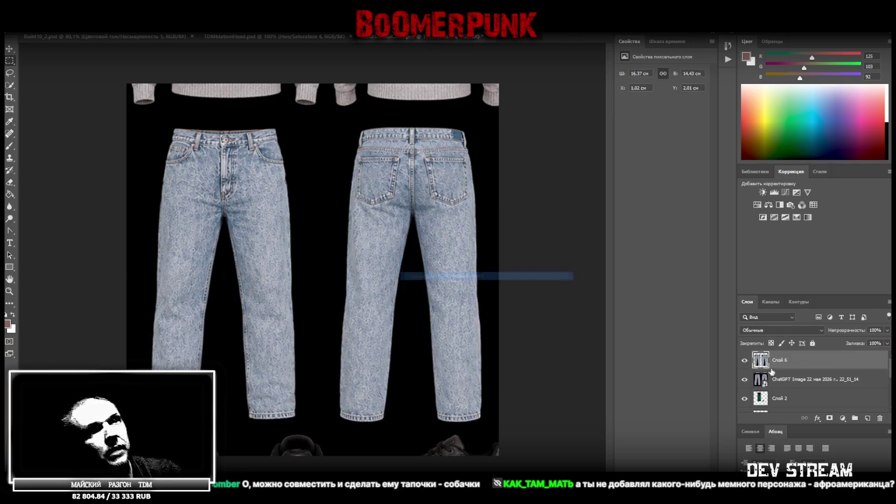
click(794, 384)
key(Delete)
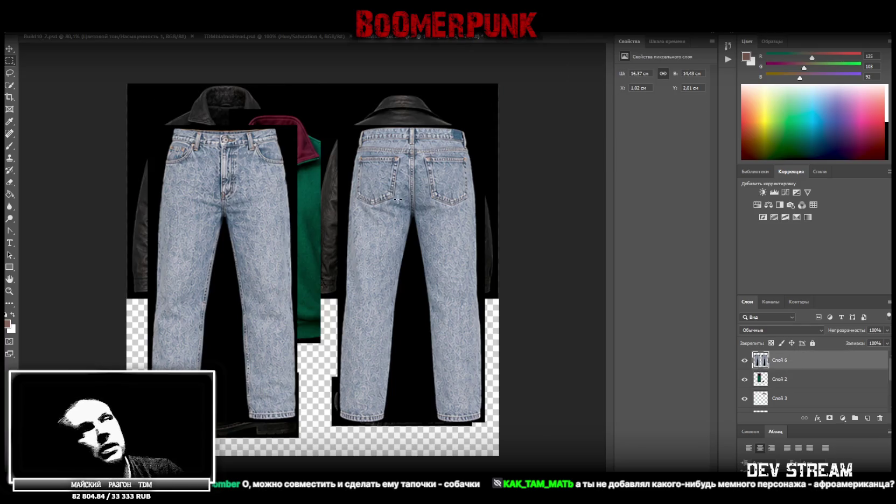
Cut the left pair of jeans onto its own layer.
drag(135, 98, 311, 445)
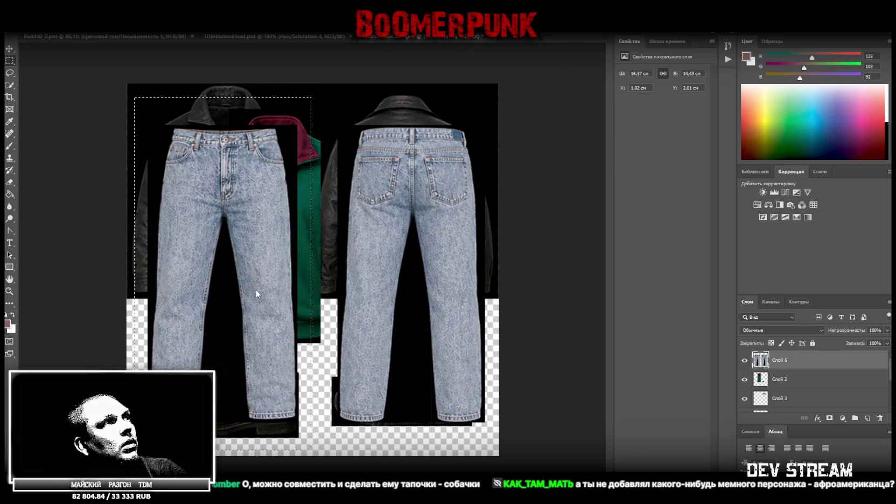
right_click(256, 291)
click(332, 361)
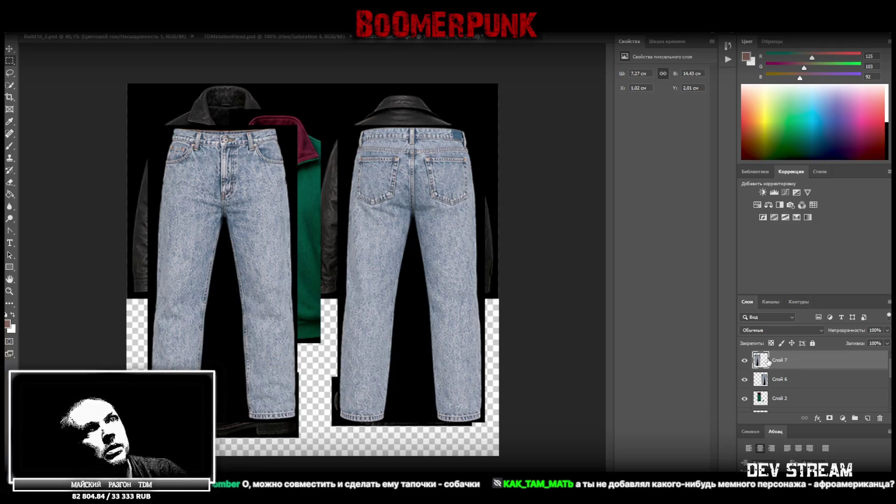
Hide the jeans, green jacket, collar, shoe and shoe sole layers.
click(745, 362)
click(745, 379)
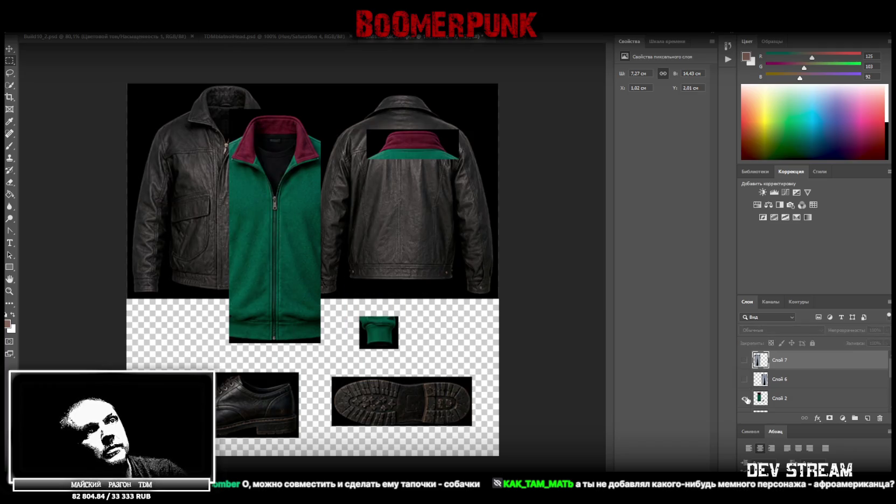
click(745, 399)
scroll(748, 385, down, 1)
click(745, 380)
click(745, 399)
scroll(797, 383, down, 1)
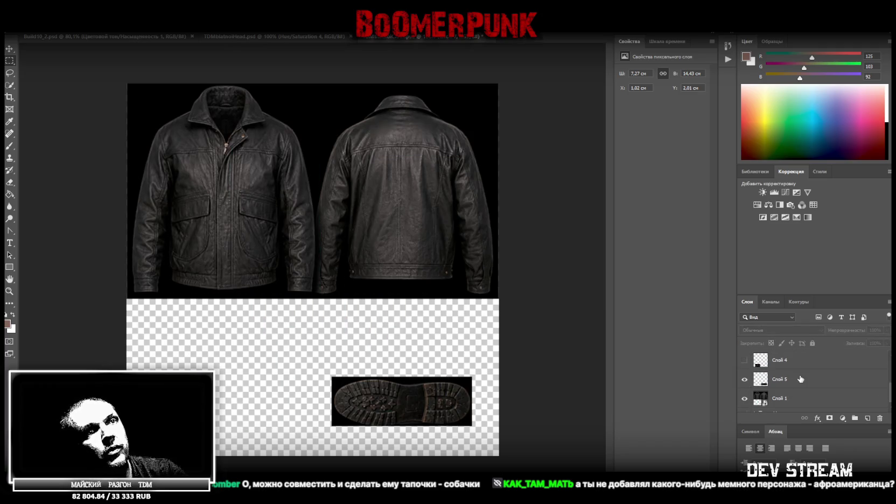
click(745, 379)
Shrink the leather jacket pair on Слой 1 and move it to the canvas bottom.
click(781, 399)
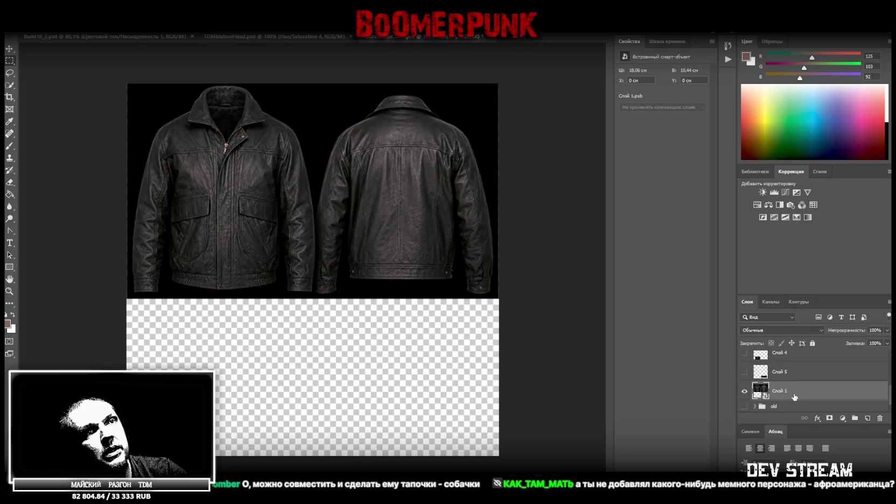
key(ctrl+t)
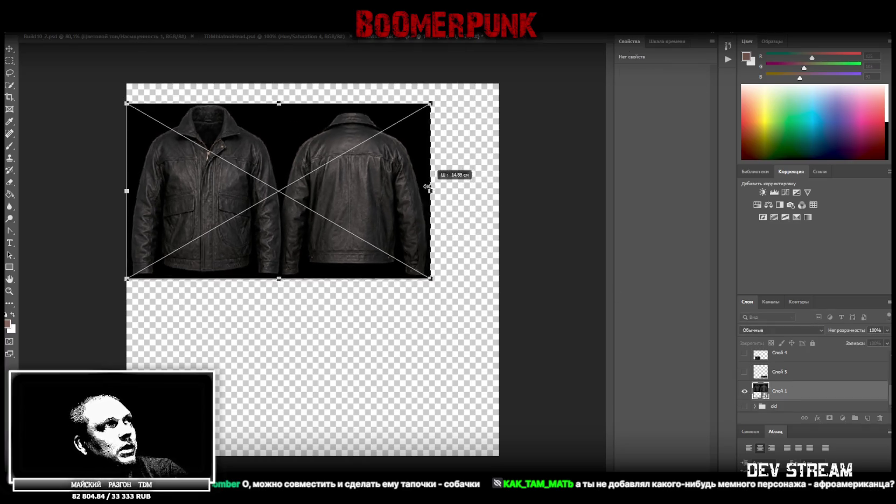
mouse_move(493, 192)
mouse_down()
mouse_move(372, 188)
mouse_move(412, 167)
mouse_up()
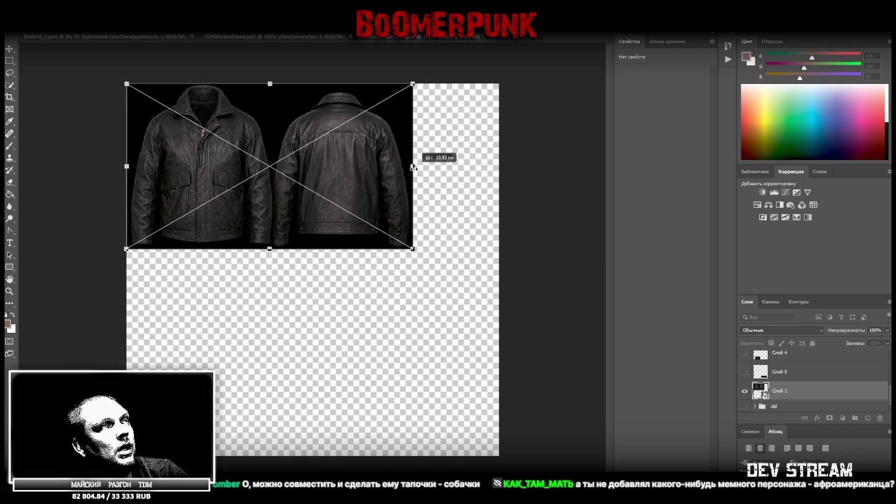
drag(414, 167, 417, 167)
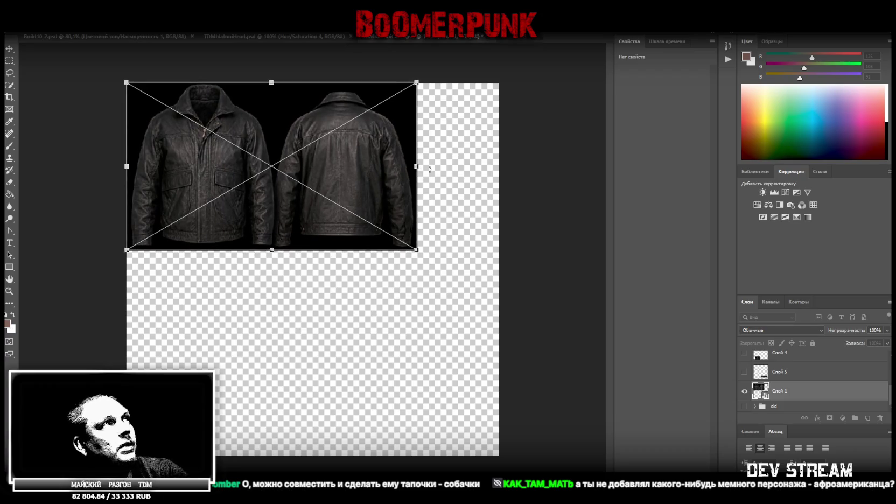
key(Return)
mouse_move(278, 136)
mouse_down()
mouse_move(273, 129)
mouse_move(292, 361)
mouse_up()
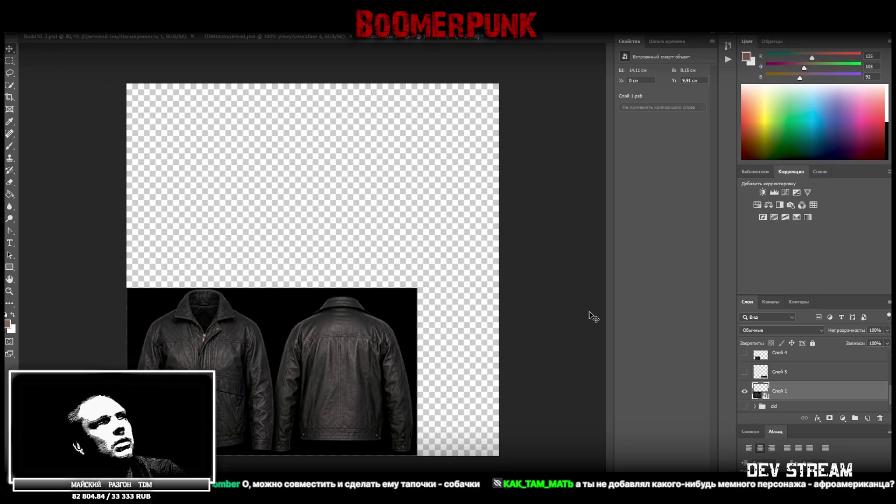
scroll(799, 382, up, 2)
Show the green jacket and cut its sleeve onto a new layer beside the leather jackets.
scroll(786, 380, up, 1)
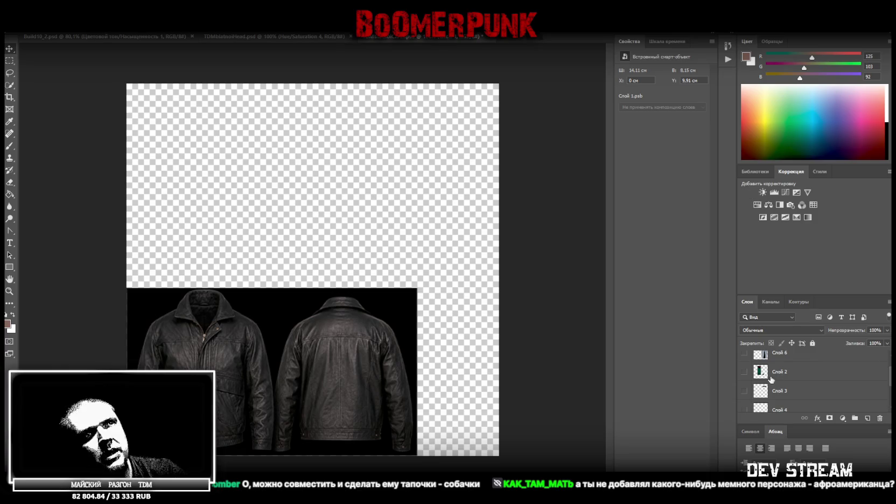
click(745, 372)
key(m)
drag(437, 279, 354, 366)
right_click(380, 335)
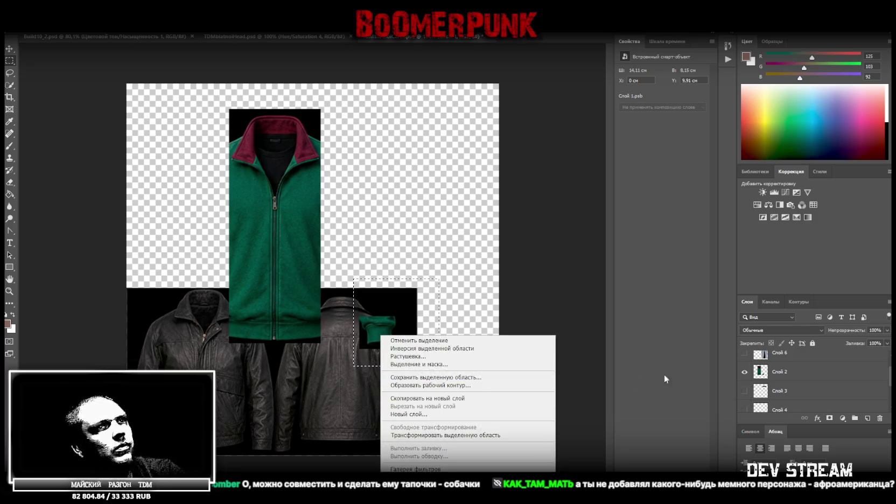
click(436, 403)
right_click(387, 332)
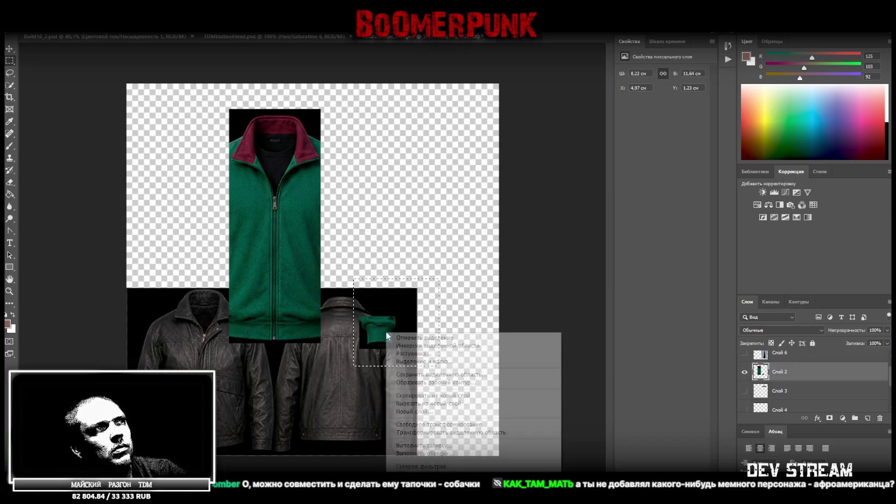
click(431, 404)
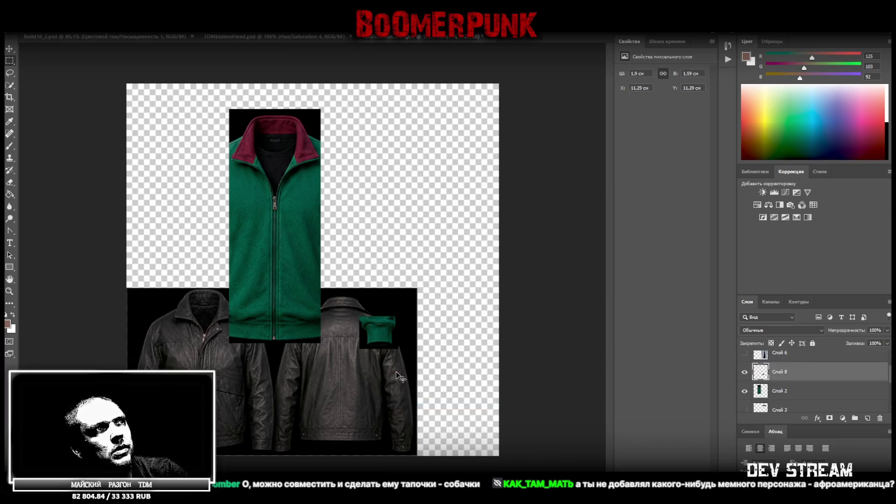
drag(382, 333, 401, 307)
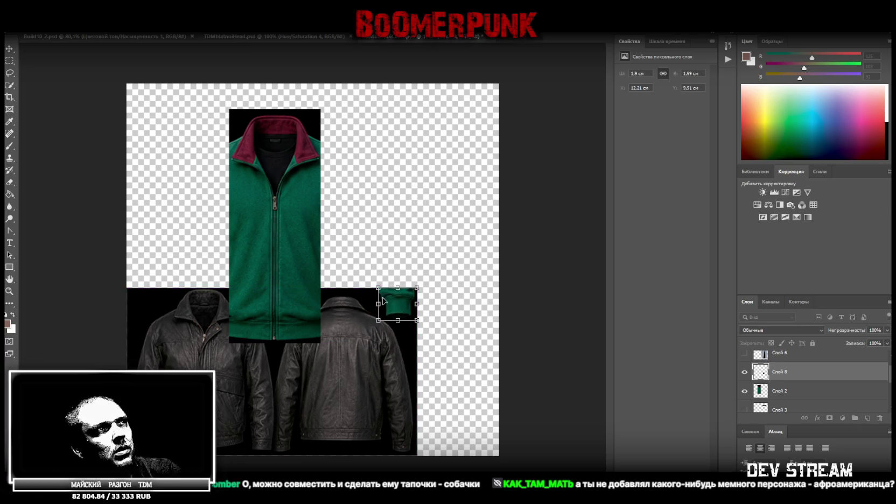
key(Return)
Convert the green jacket to a smart object and move it to the bottom-right corner.
click(810, 394)
right_click(810, 394)
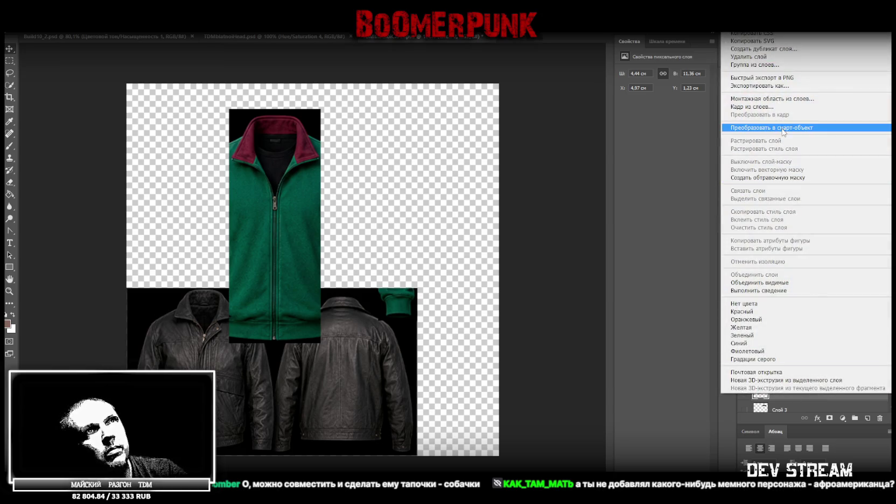
click(783, 128)
key(ctrl+t)
mouse_move(297, 229)
mouse_down()
mouse_move(475, 298)
mouse_move(476, 344)
mouse_up()
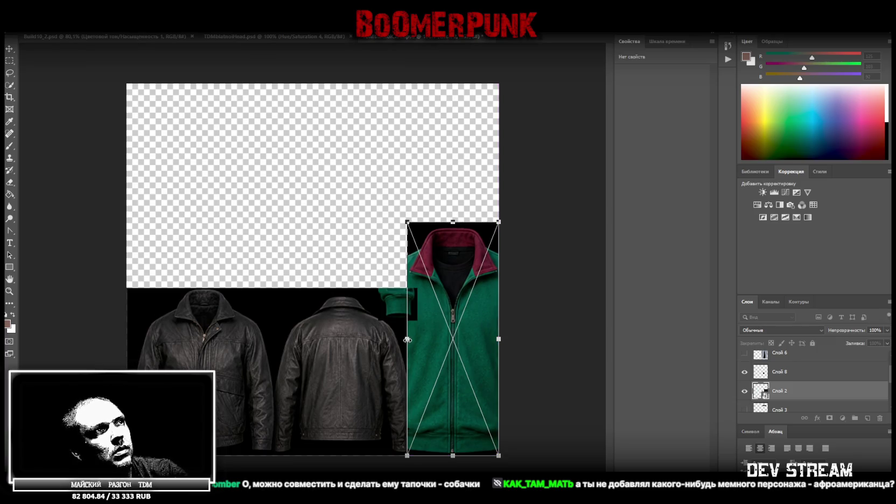
Narrow and shorten the green jacket to fit the lower-right corner.
drag(408, 339, 418, 340)
drag(459, 222, 459, 305)
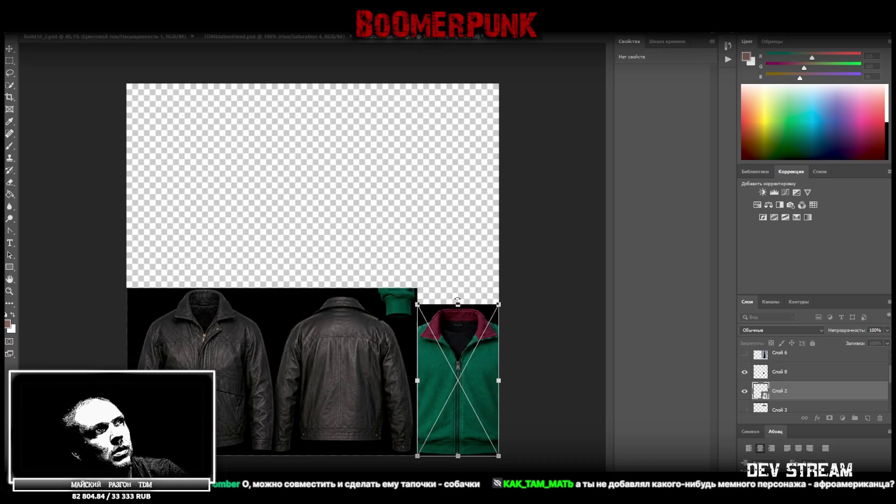
key(Return)
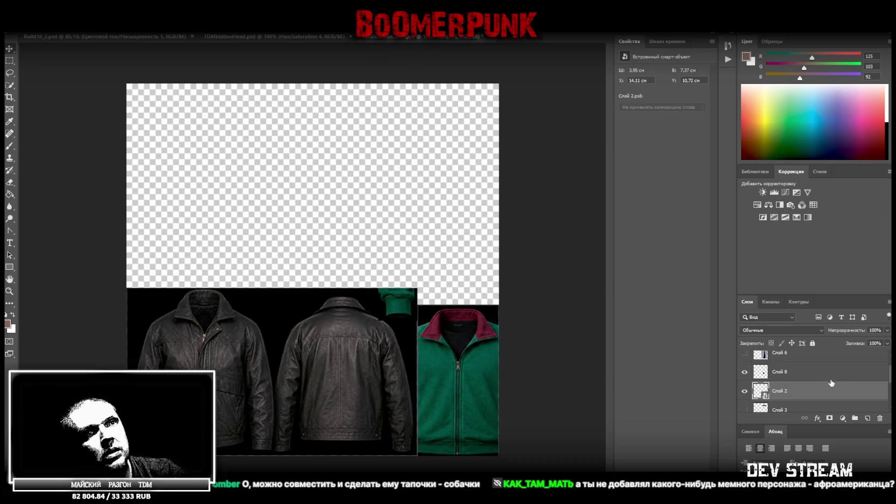
Convert the collar to a smart object and scale it to 3.95 × 1.27 cm above the jacket.
scroll(824, 388, down, 1)
click(798, 395)
click(744, 391)
right_click(781, 391)
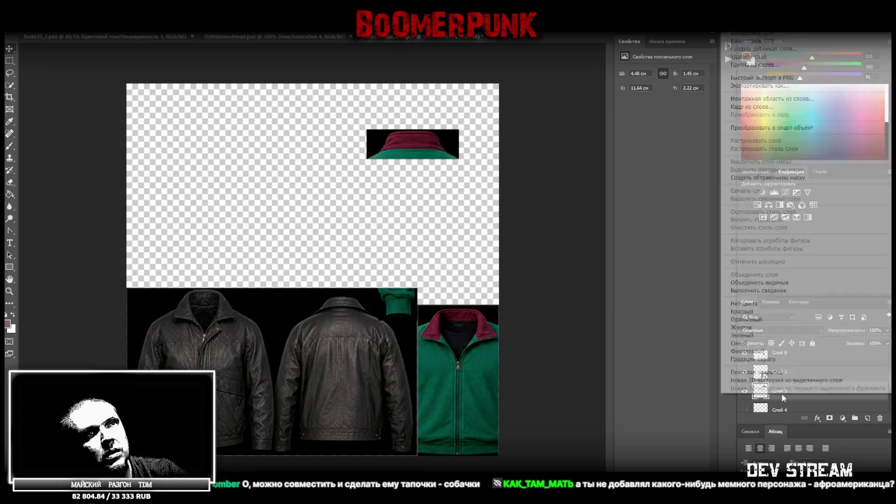
click(792, 128)
key(ctrl+t)
mouse_move(439, 159)
mouse_down()
mouse_move(452, 248)
mouse_move(479, 304)
mouse_up()
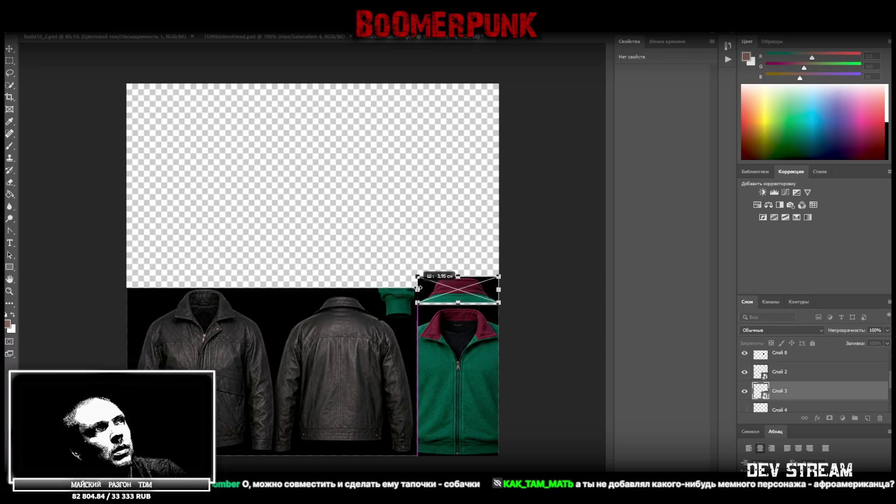
drag(408, 287, 418, 291)
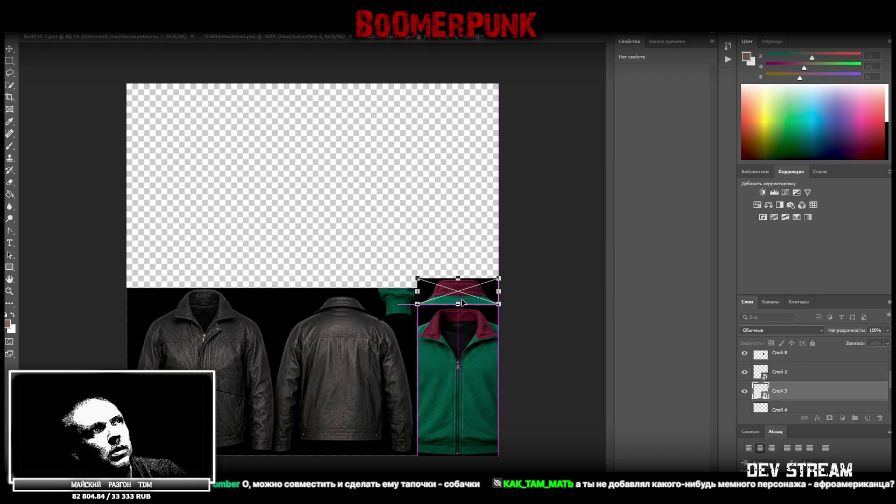
drag(467, 304, 467, 314)
key(Return)
Lower the top edge of the green jacket slightly.
right_click(478, 385)
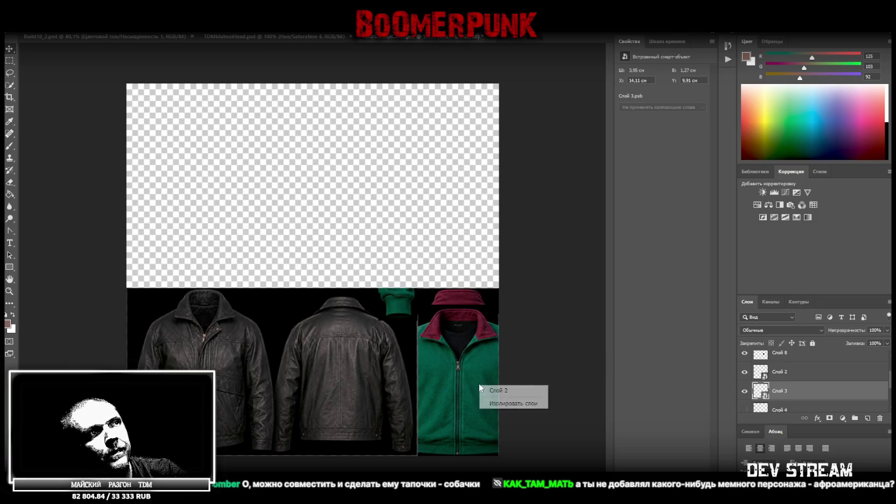
click(507, 389)
key(ctrl+t)
drag(458, 305, 458, 314)
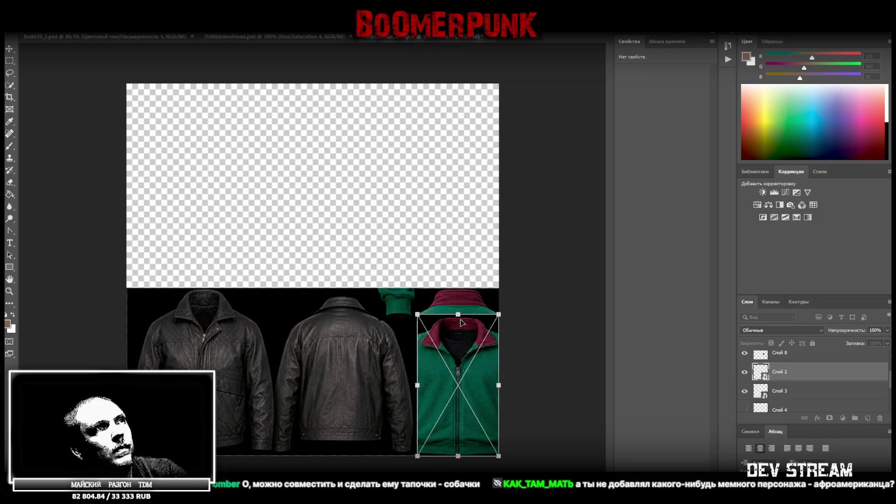
Fine-tune the jacket's top edge and move its layer below the collar.
drag(459, 314, 459, 315)
key(Return)
drag(791, 376, 792, 394)
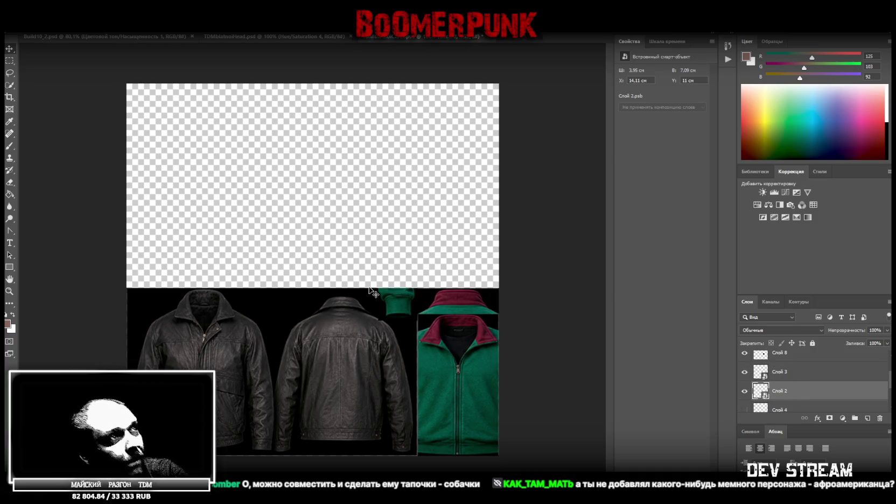
Adjust the jacket's top, bottom and left edges to 3.95 × 6.99 cm.
key(ctrl+t)
drag(458, 310, 457, 313)
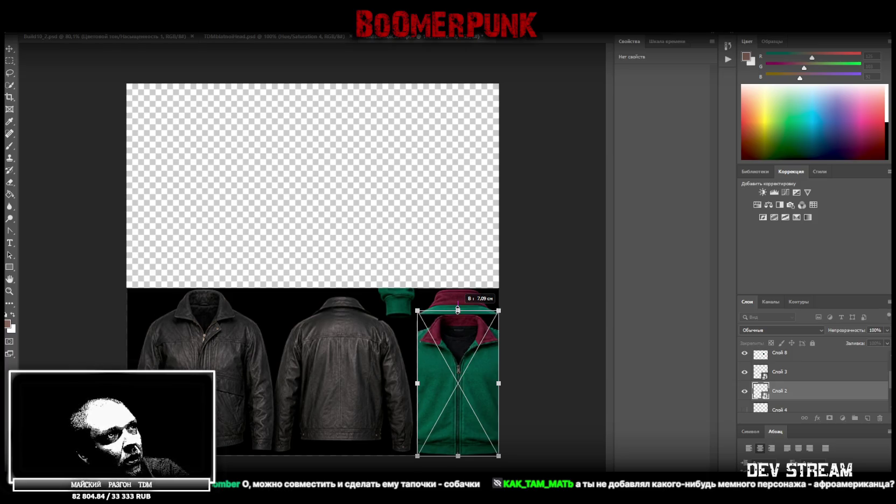
drag(458, 312, 457, 314)
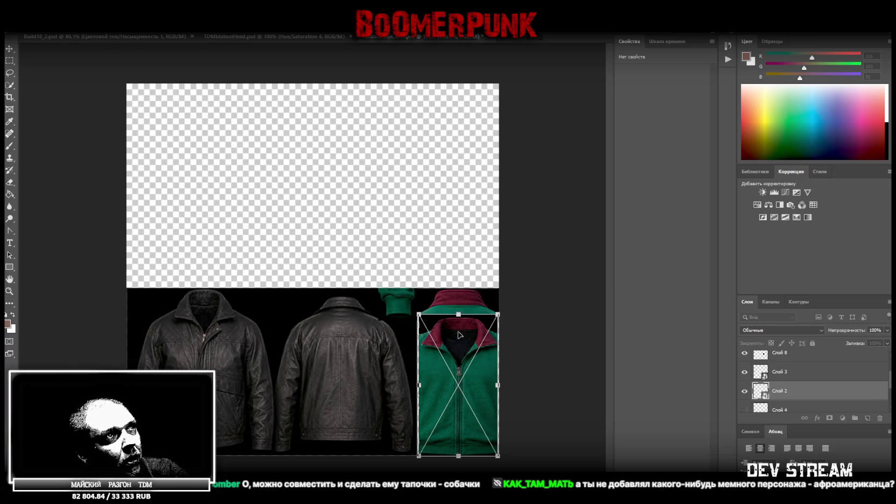
drag(459, 456, 458, 456)
key(Return)
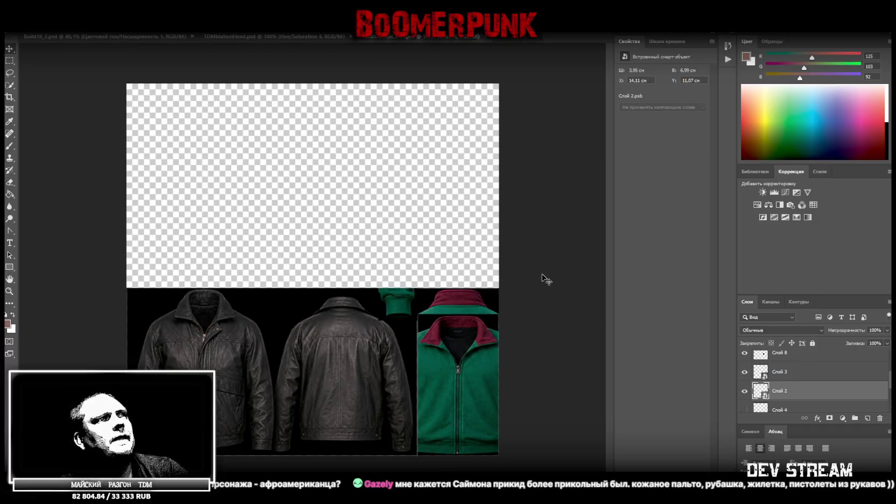
key(ctrl+t)
drag(418, 383, 418, 383)
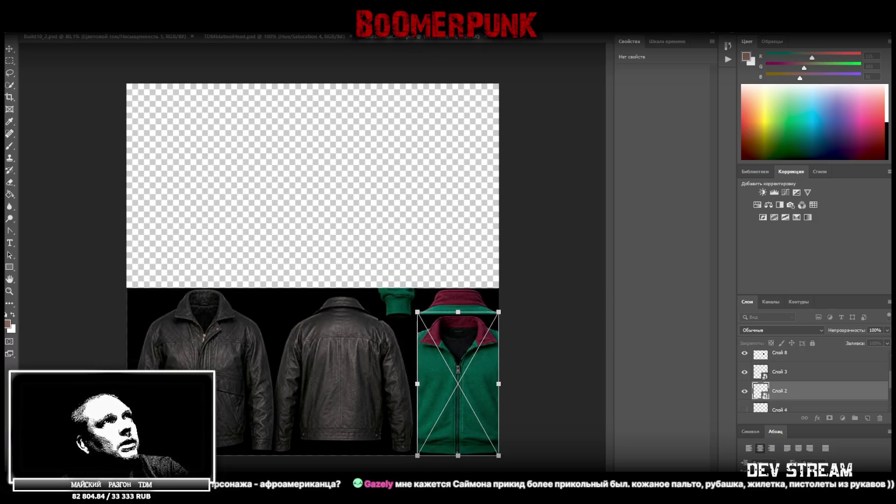
key(Return)
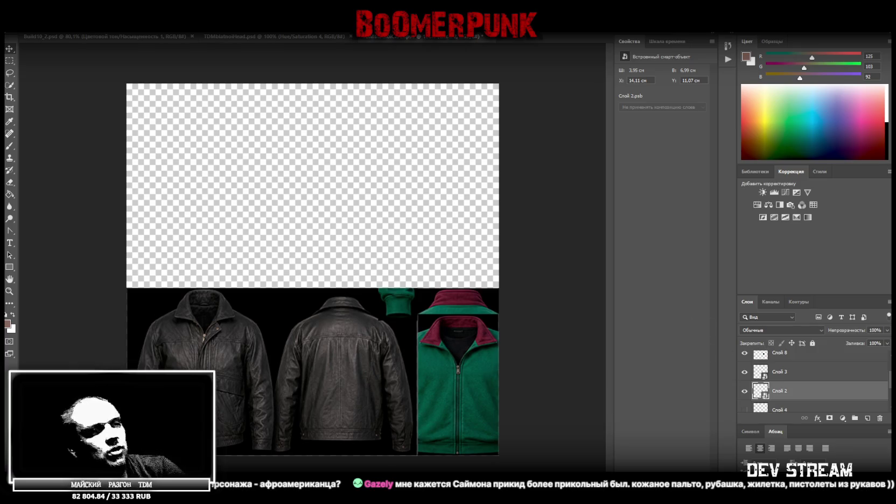
scroll(806, 380, up, 2)
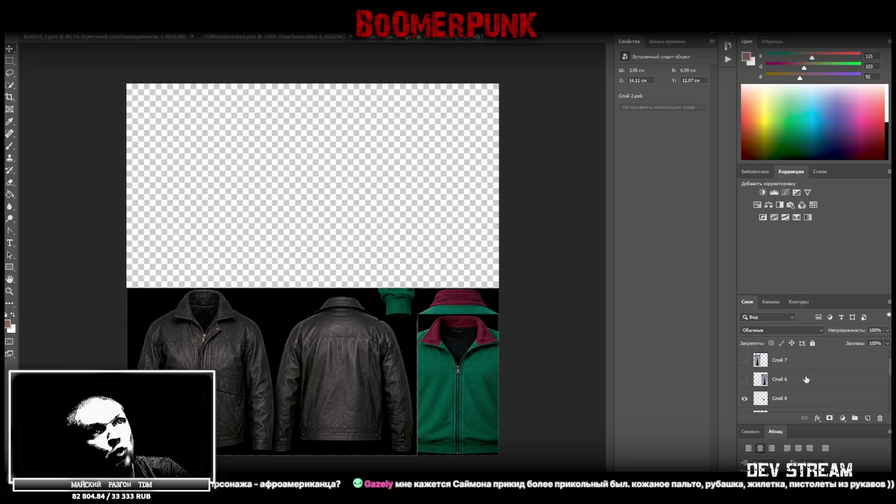
Show the front and back jeans layers and convert both to smart objects.
click(745, 380)
click(744, 360)
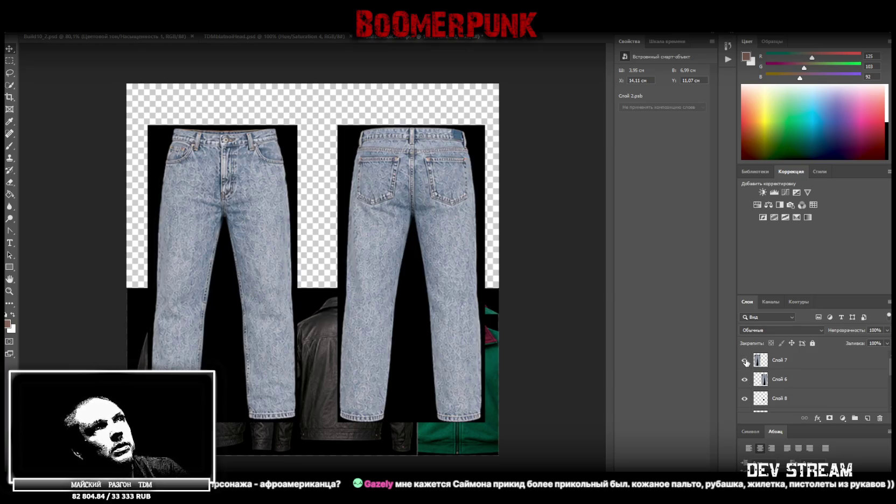
click(779, 362)
right_click(791, 365)
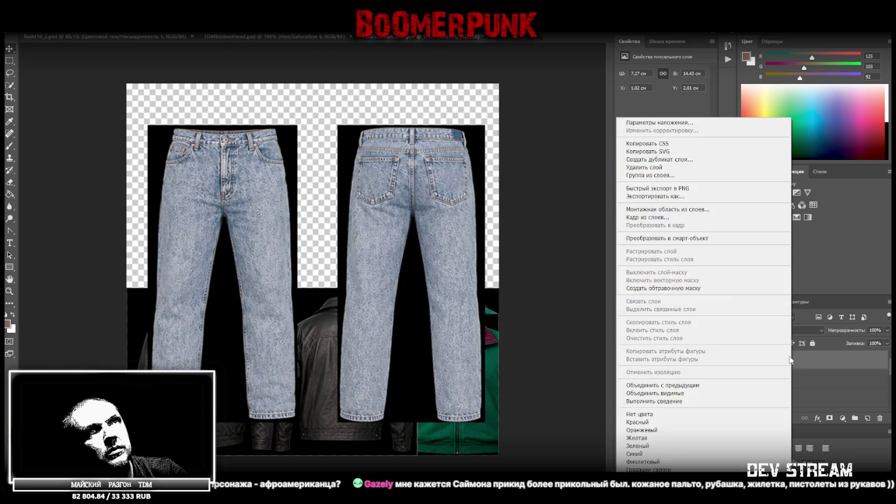
click(715, 240)
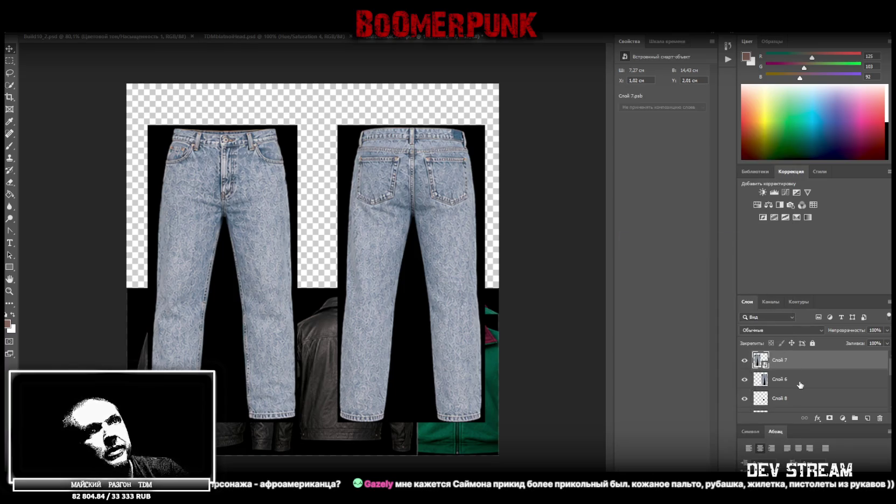
click(780, 382)
right_click(786, 382)
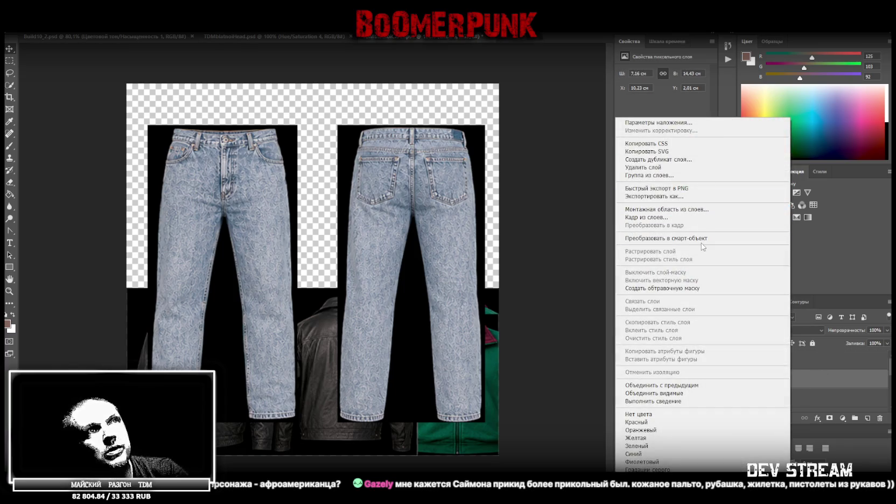
click(709, 238)
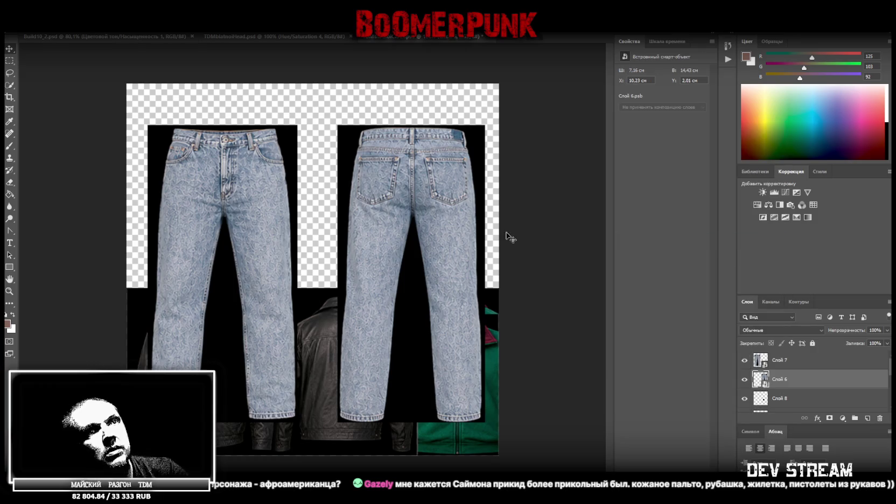
Shrink the front jeans into the sheet's top-left corner.
click(811, 366)
drag(275, 224, 253, 183)
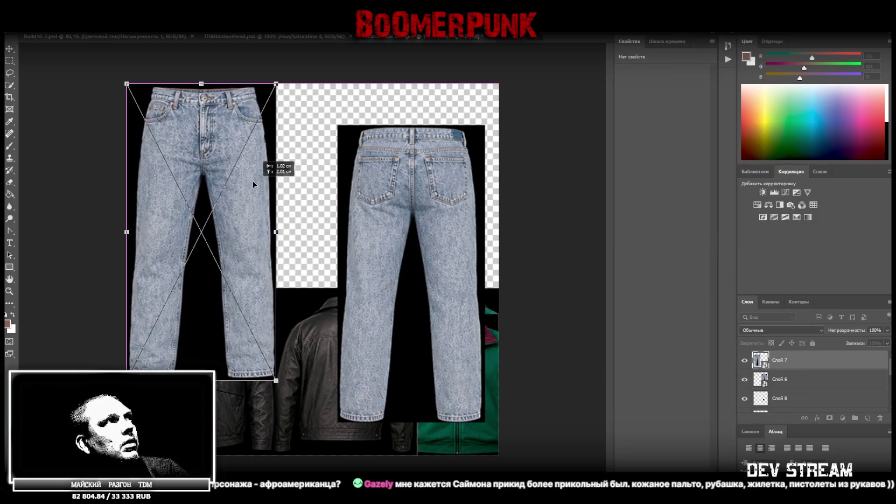
drag(201, 381, 206, 281)
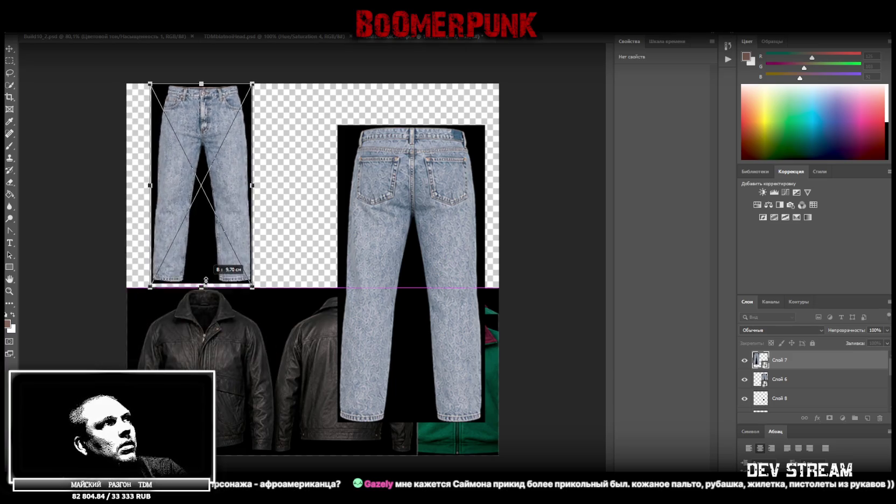
drag(231, 196, 208, 195)
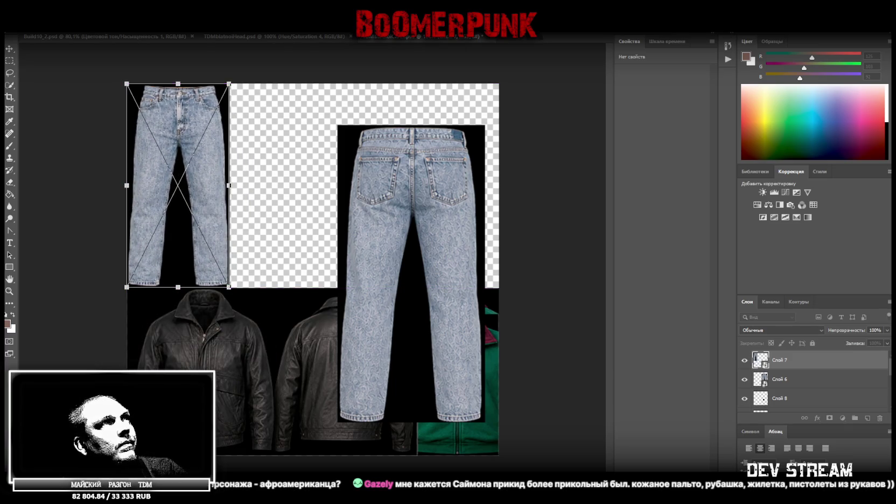
key(Return)
Move the back jeans up beside the front pair.
click(780, 379)
key(ctrl+t)
drag(419, 202, 312, 160)
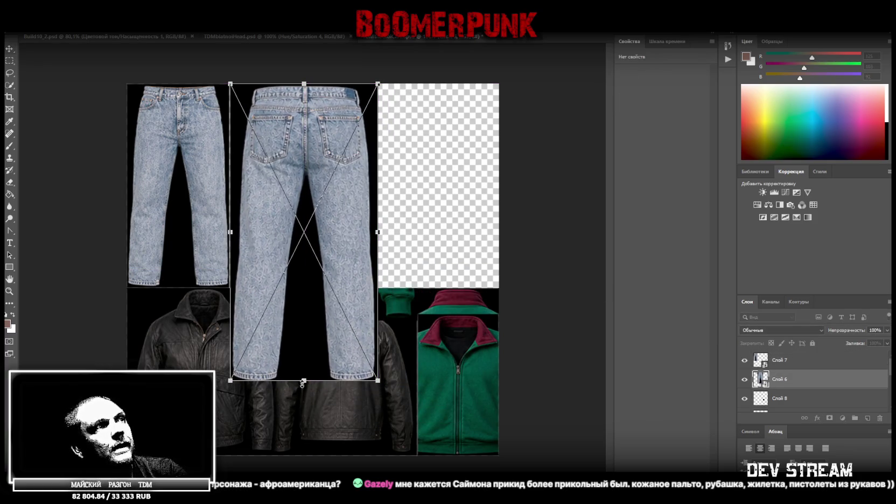
Shrink the back jeans beside the front pair, then stretch both to 10.87 cm wide.
mouse_move(302, 383)
mouse_down()
mouse_move(303, 289)
mouse_move(291, 271)
mouse_up()
key(Return)
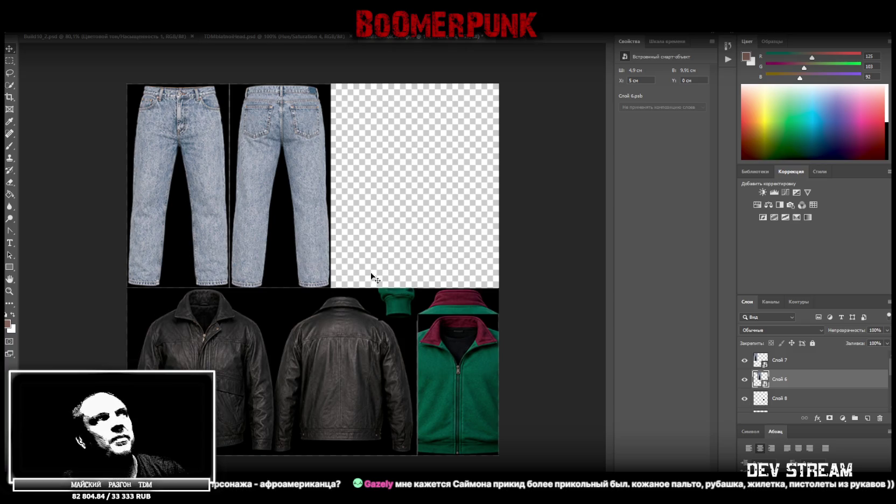
click(802, 362)
shift+click(795, 382)
key(v)
drag(330, 184, 358, 185)
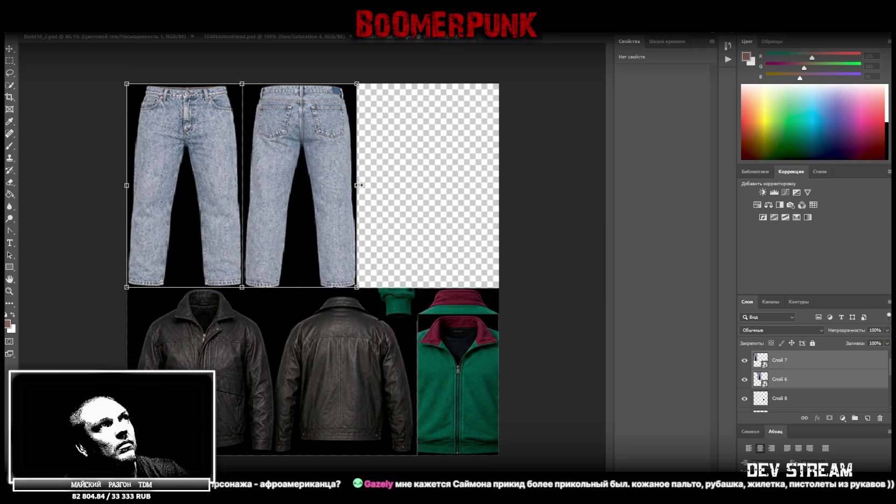
key(Return)
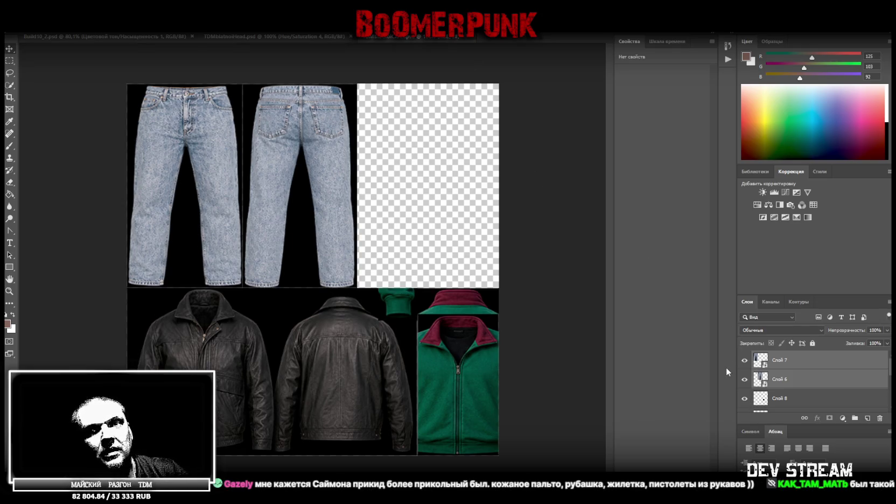
Reselect the front jeans layer (Слой 7) and save the texture sheet with Ctrl+S.
scroll(806, 388, down, 3)
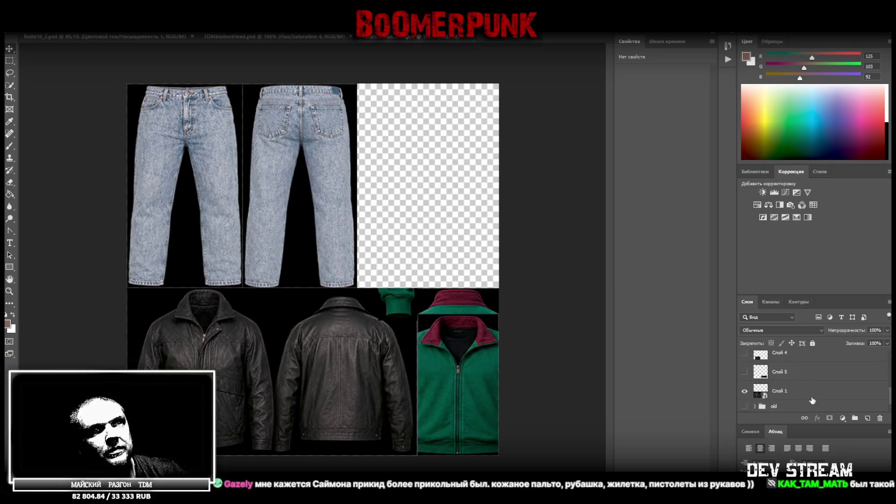
scroll(812, 402, up, 3)
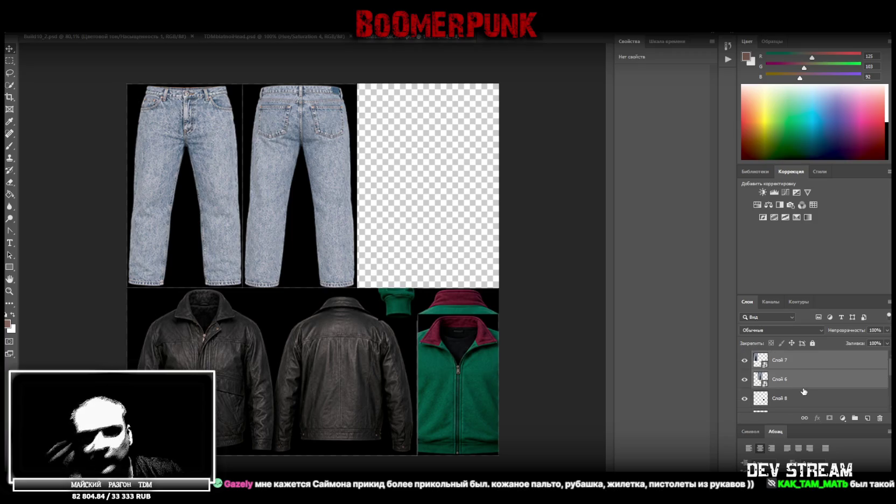
click(819, 367)
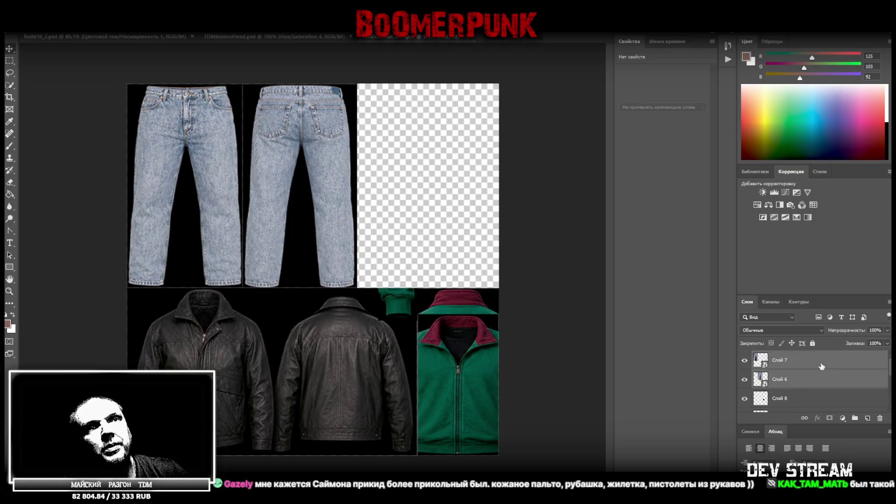
key(ctrl+s)
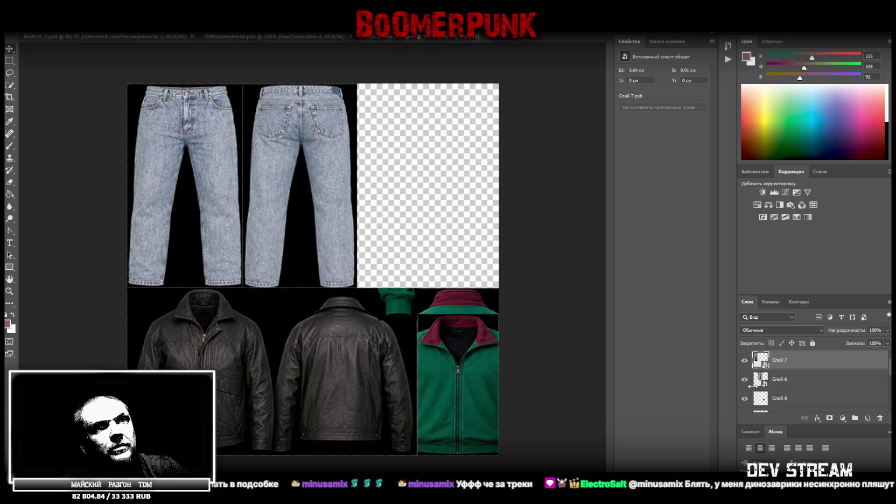
Show and expand the old group, toggling Brightness/Contrast 2 off and on to compare.
scroll(769, 389, down, 3)
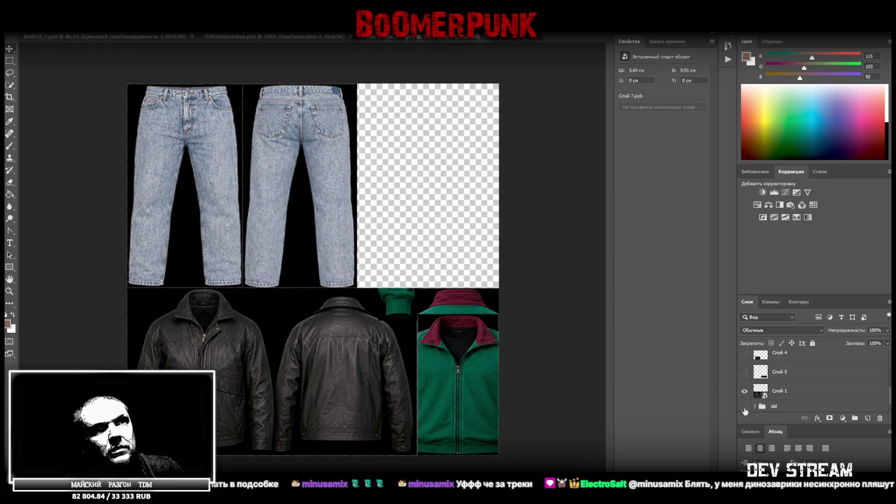
click(745, 407)
click(756, 407)
scroll(781, 406, down, 3)
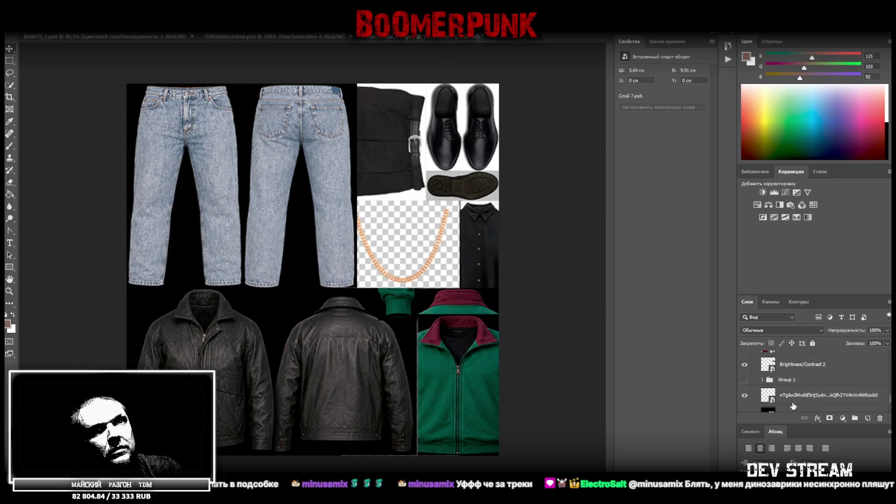
scroll(749, 382, up, 1)
click(746, 392)
click(745, 393)
Hide and re-show Layer 15 to check what it holds.
scroll(748, 385, up, 1)
scroll(749, 383, up, 1)
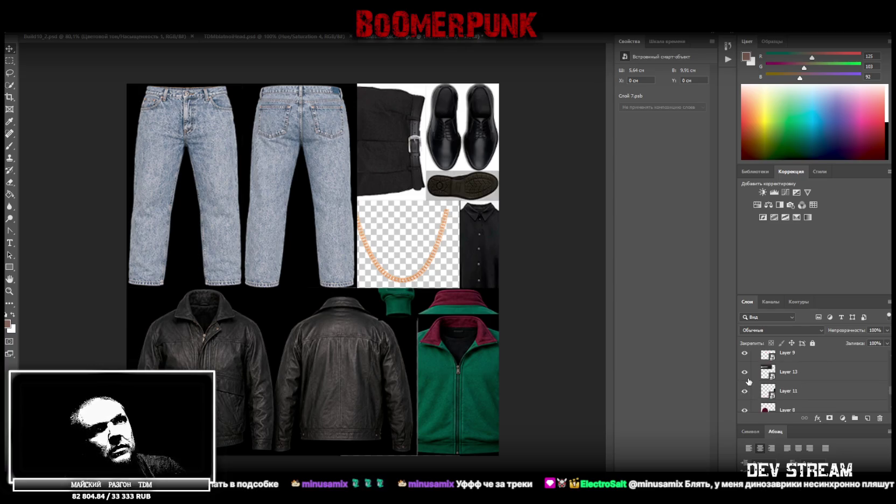
scroll(748, 381, up, 1)
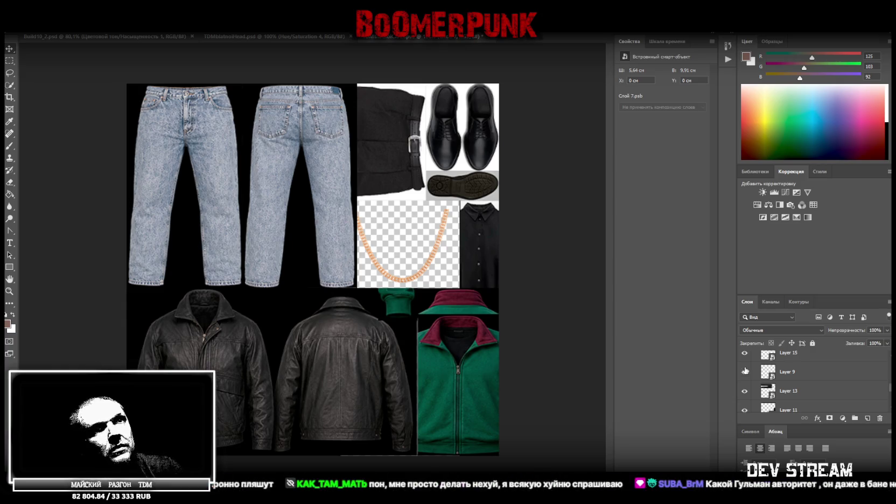
click(744, 354)
click(745, 355)
scroll(745, 356, up, 1)
scroll(745, 356, up, 1)
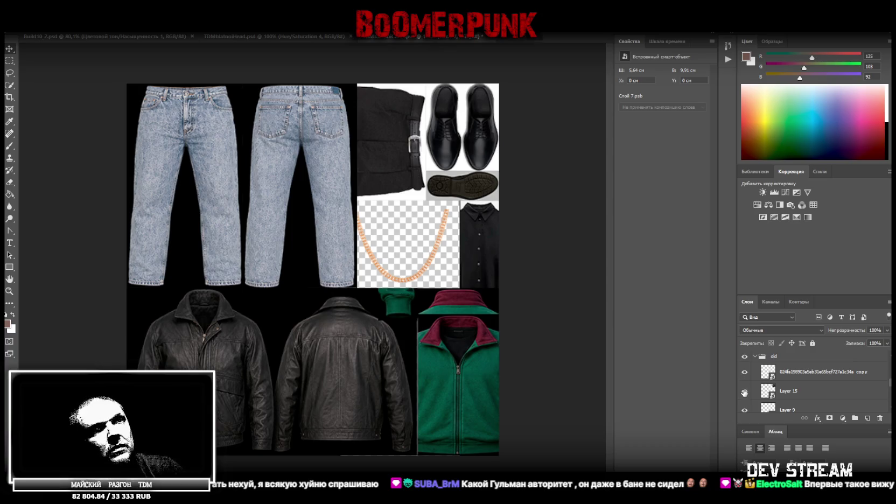
scroll(746, 392, down, 1)
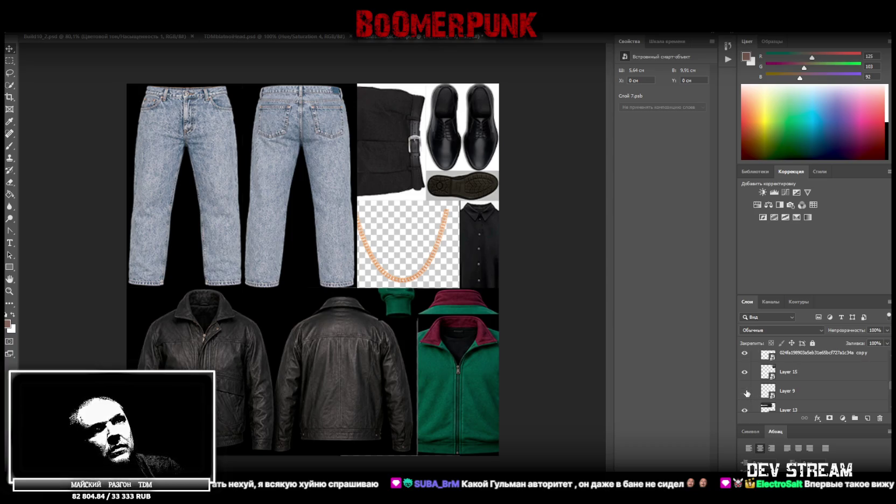
Select Layer 9 along with the layers above it and bring up their layer actions.
click(794, 394)
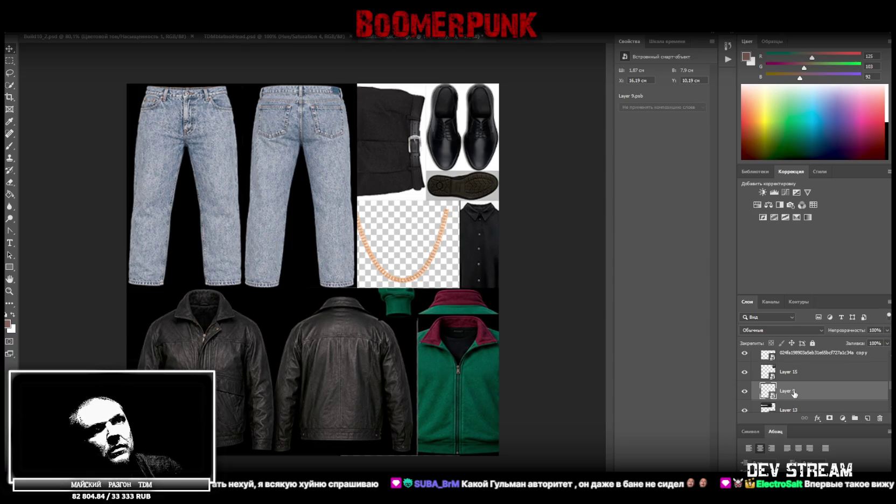
drag(794, 394, 803, 372)
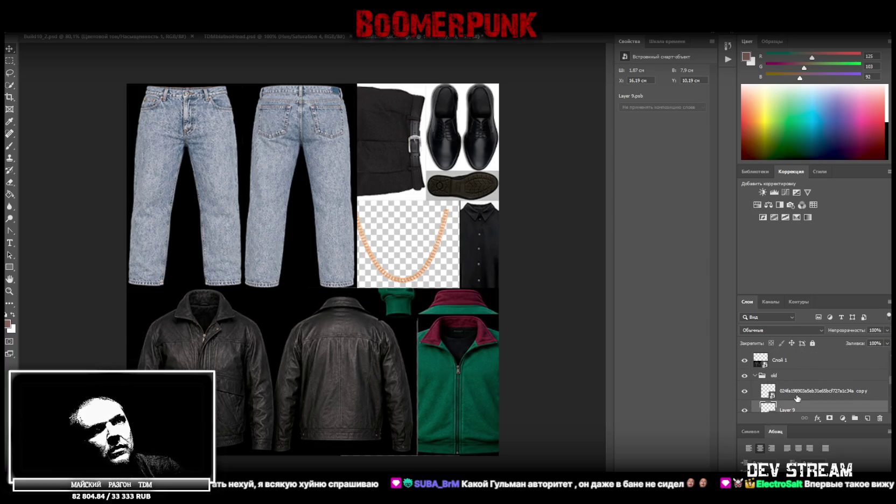
right_click(798, 398)
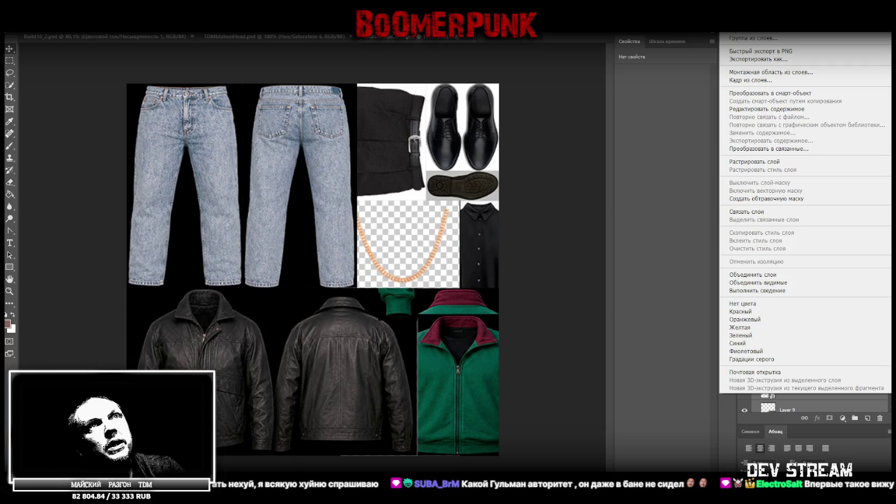
Duplicate the selected layers, then delete the Layer 9 copy's maroon strip covering the jacket.
key(Escape)
key(Return)
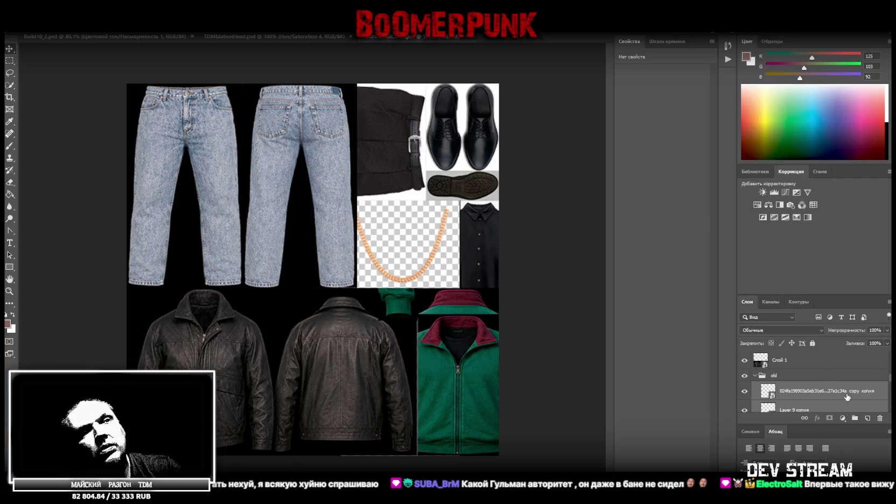
scroll(838, 392, down, 2)
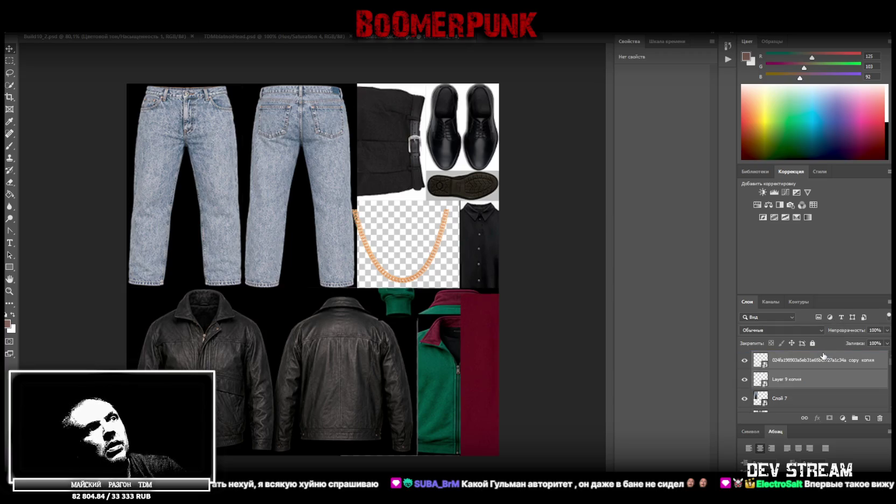
click(802, 380)
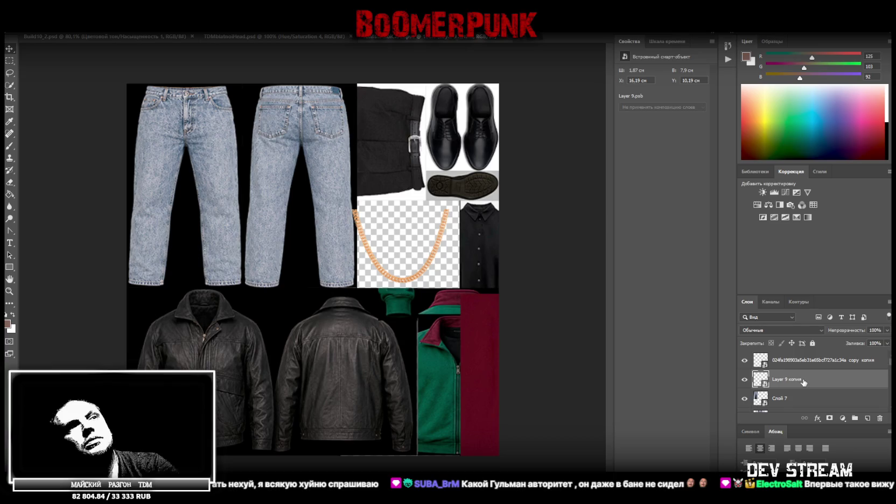
key(Delete)
Drag the watch layer higher in the layer stack so the wristwatch shows.
scroll(801, 381, down, 3)
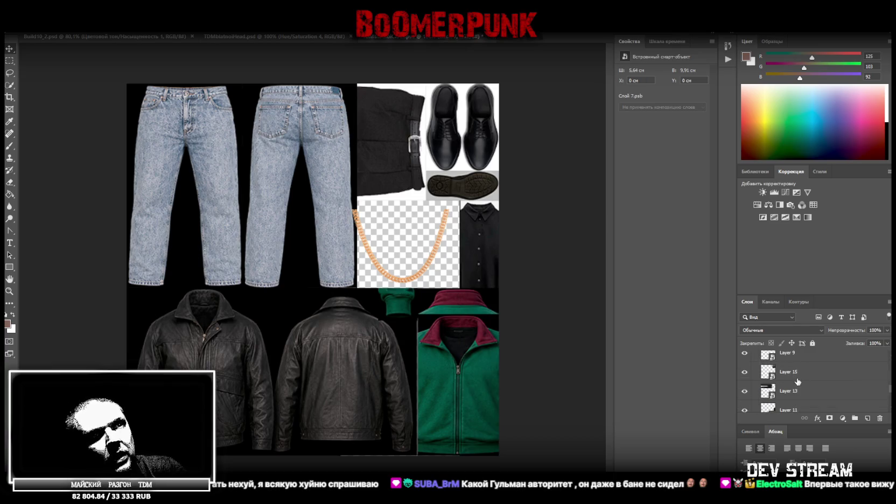
scroll(798, 381, up, 3)
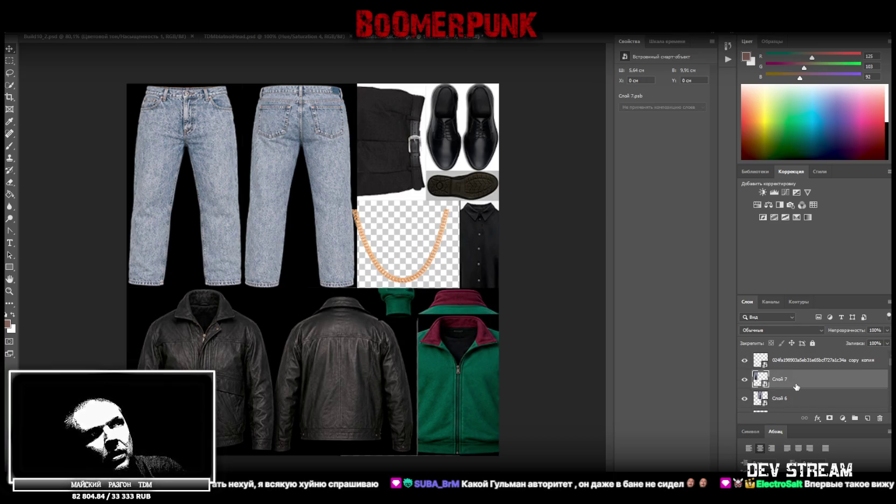
scroll(796, 387, up, 2)
scroll(794, 389, up, 2)
scroll(794, 392, up, 2)
scroll(793, 392, down, 1)
scroll(742, 395, down, 1)
scroll(743, 395, down, 1)
scroll(743, 395, down, 1)
scroll(744, 395, down, 1)
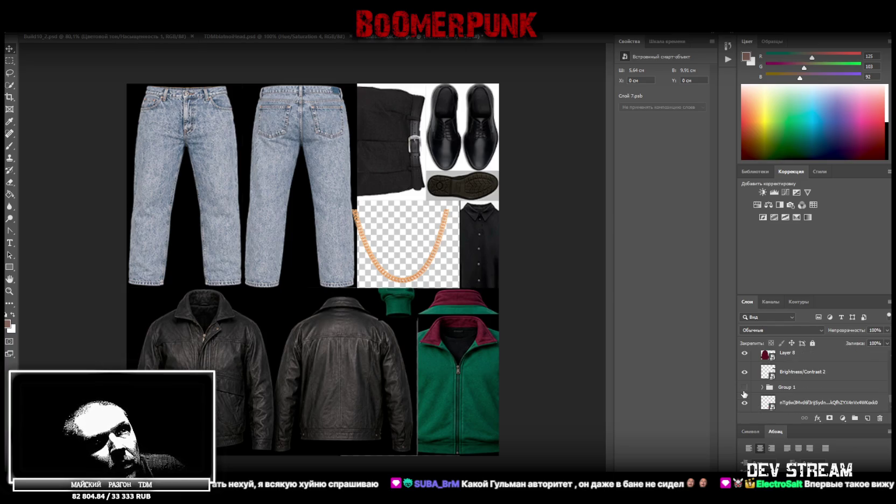
scroll(744, 395, down, 1)
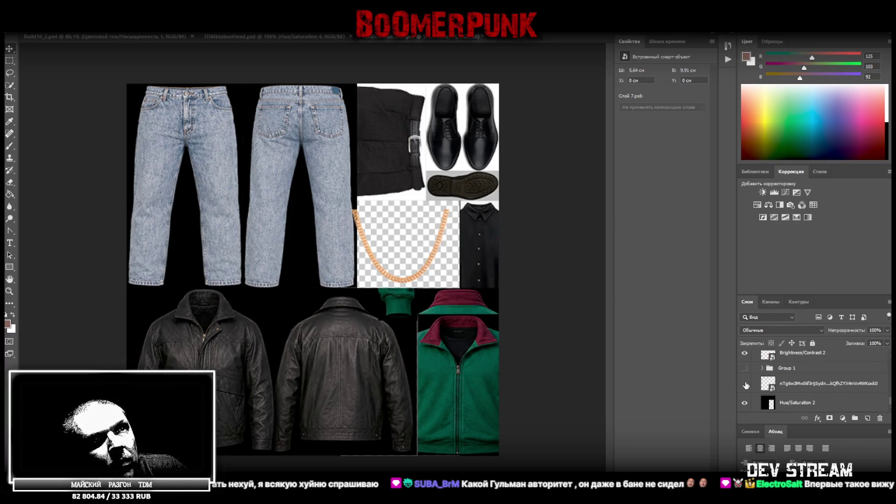
drag(787, 386, 800, 316)
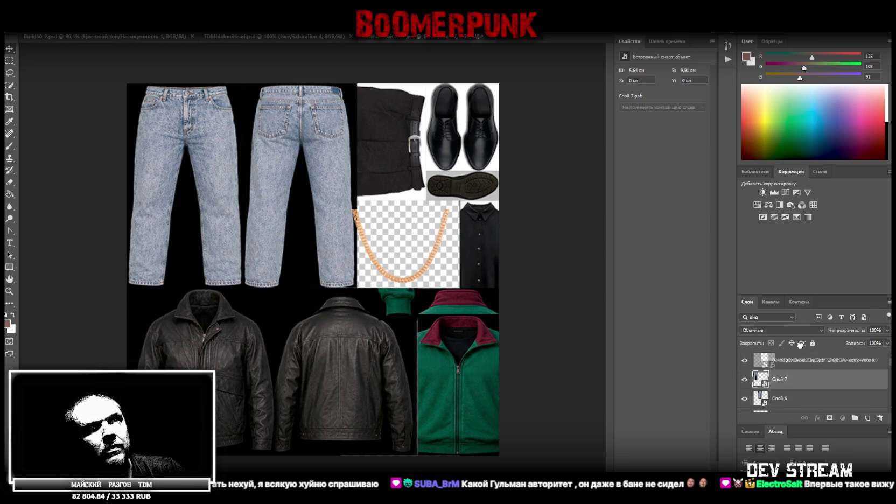
drag(799, 316, 800, 362)
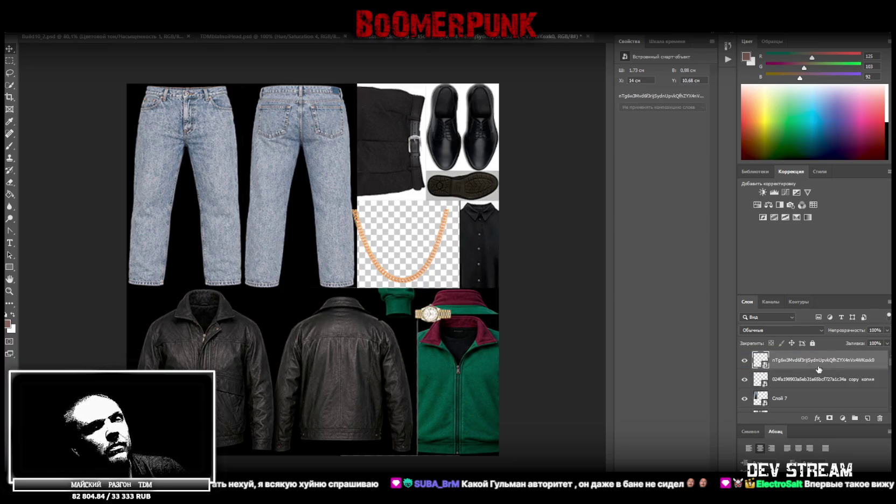
Undo the move, duplicate the watch layer and drag the copy to the top of the stack.
key(ctrl+z)
right_click(818, 390)
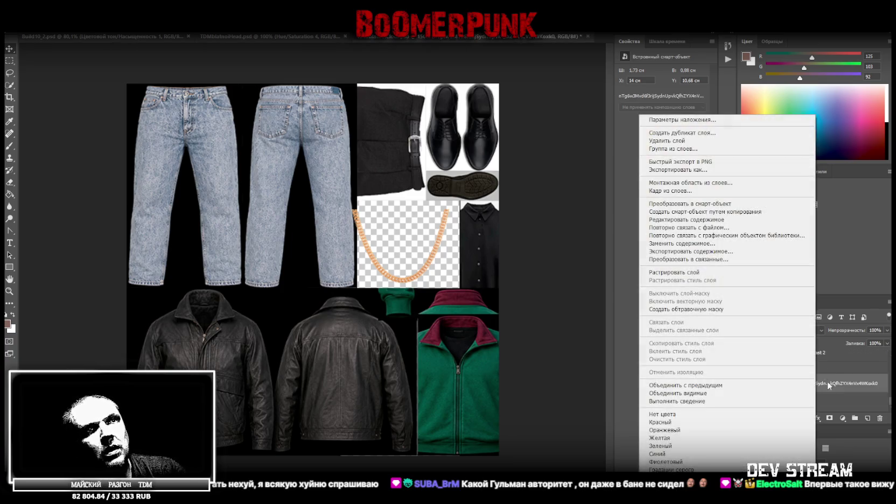
click(731, 134)
key(Return)
mouse_move(791, 389)
mouse_down()
mouse_move(820, 310)
mouse_move(795, 354)
mouse_up()
Hide the old group's trousers, shoes and shirt, then select the chain layer.
scroll(770, 409, down, 3)
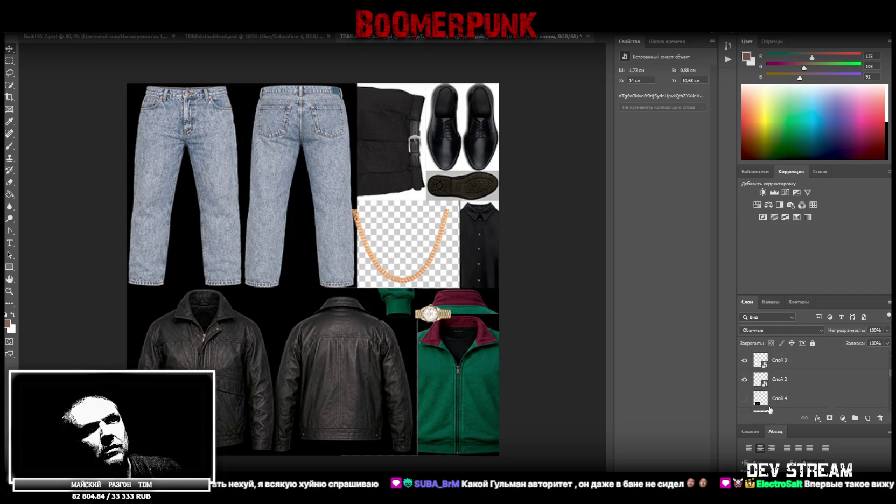
scroll(752, 389, down, 3)
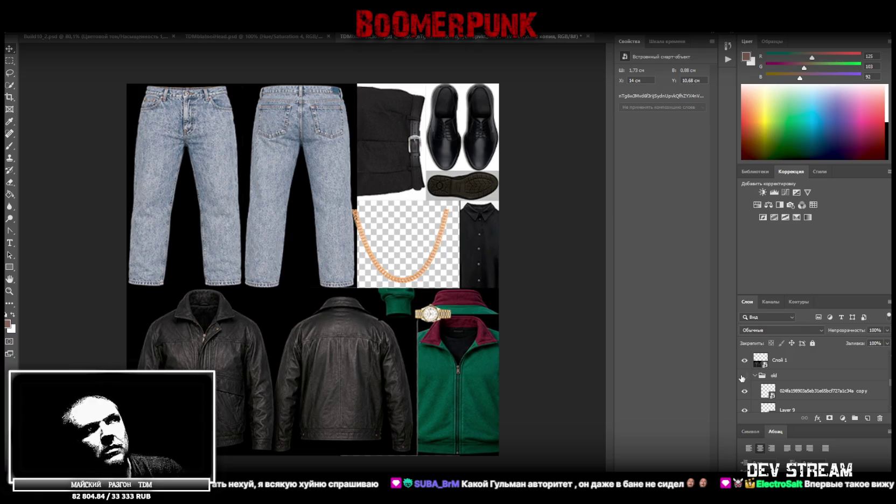
click(744, 377)
scroll(761, 364, up, 3)
scroll(804, 371, up, 3)
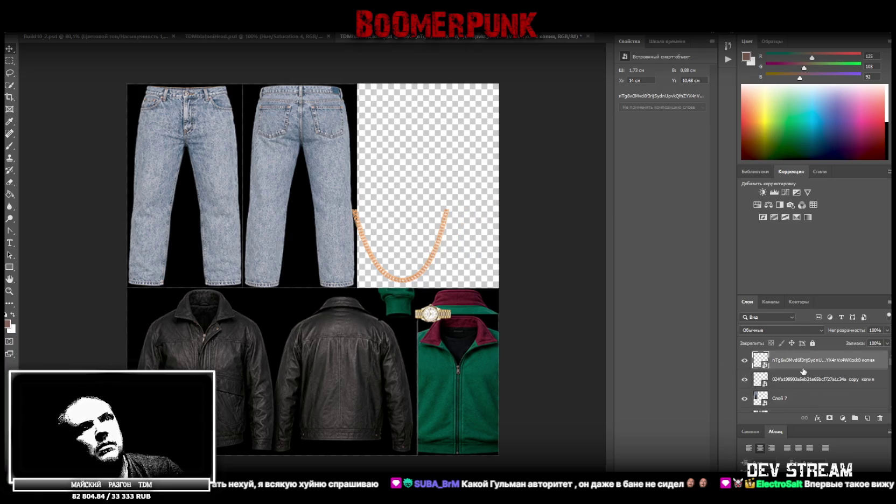
click(795, 381)
click(744, 360)
click(744, 361)
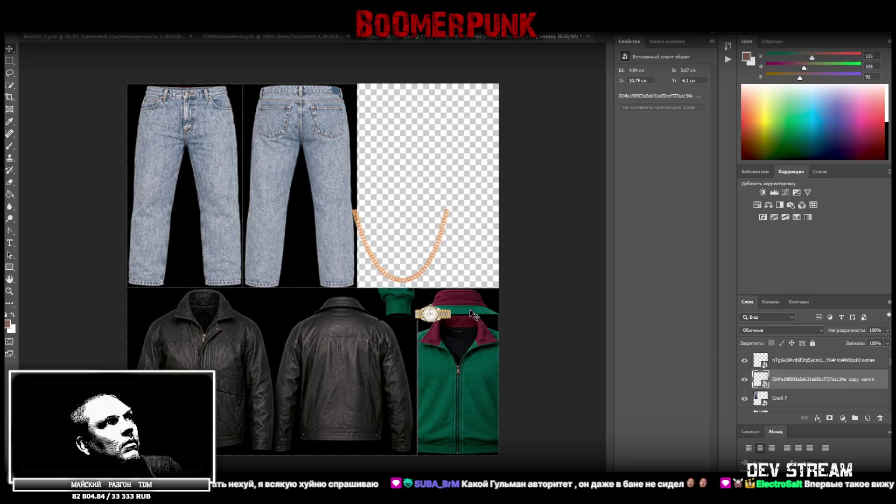
Free-transform the chain up to the top of the empty top-right tile and apply it.
key(ctrl)
key(ctrl+t)
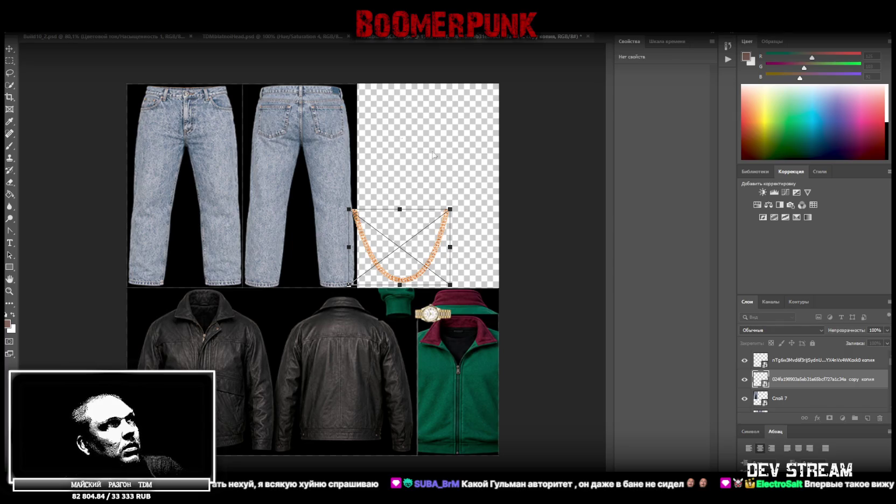
drag(391, 224, 291, 303)
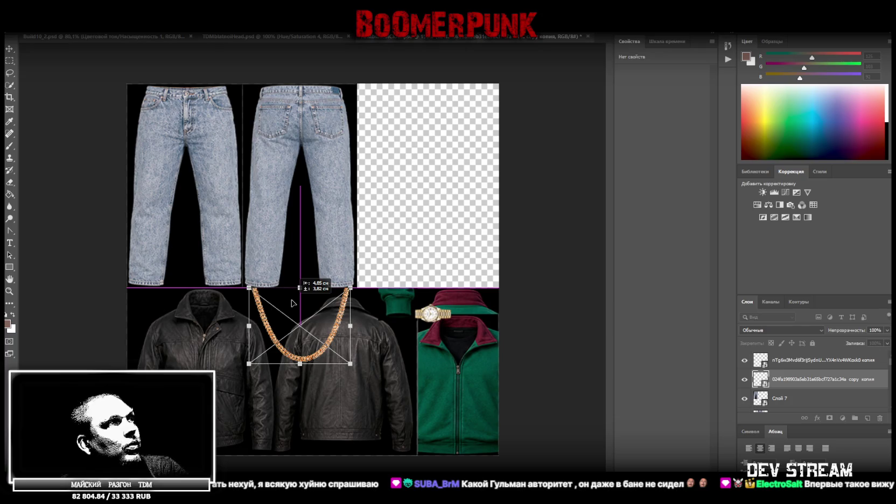
drag(291, 303, 291, 303)
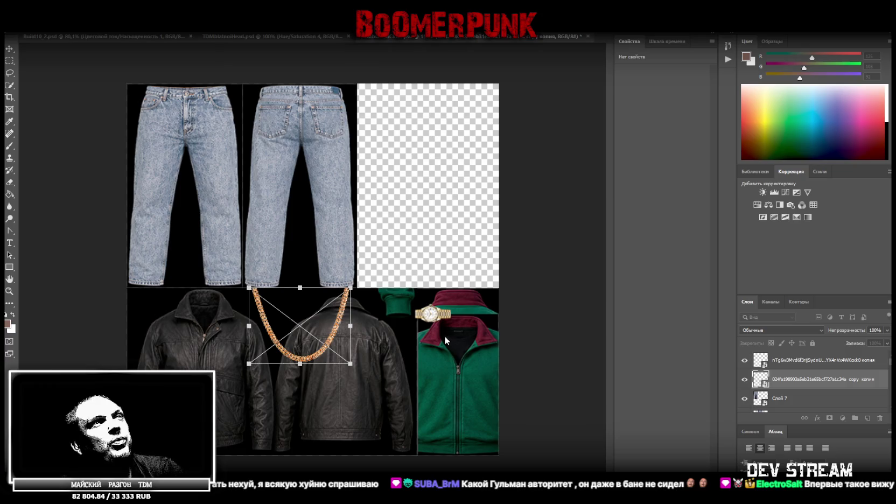
mouse_move(338, 327)
mouse_down()
mouse_move(445, 239)
mouse_move(464, 196)
mouse_move(469, 128)
mouse_move(482, 123)
mouse_up()
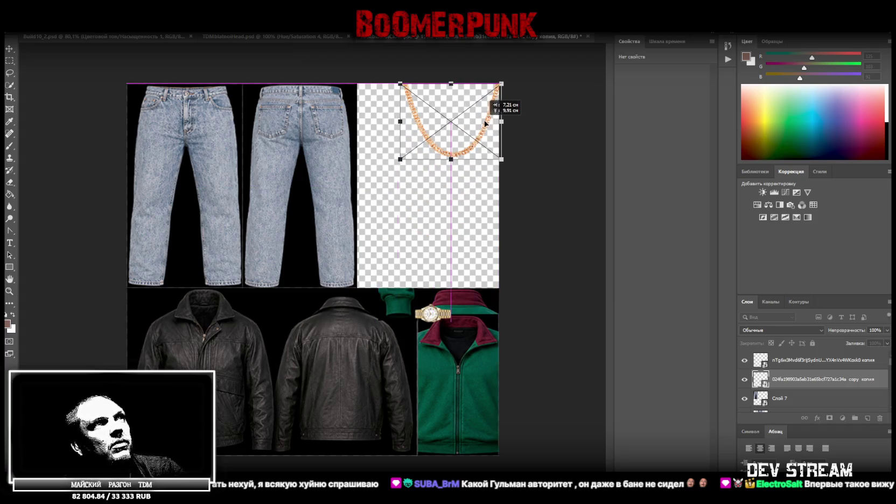
drag(481, 124, 468, 127)
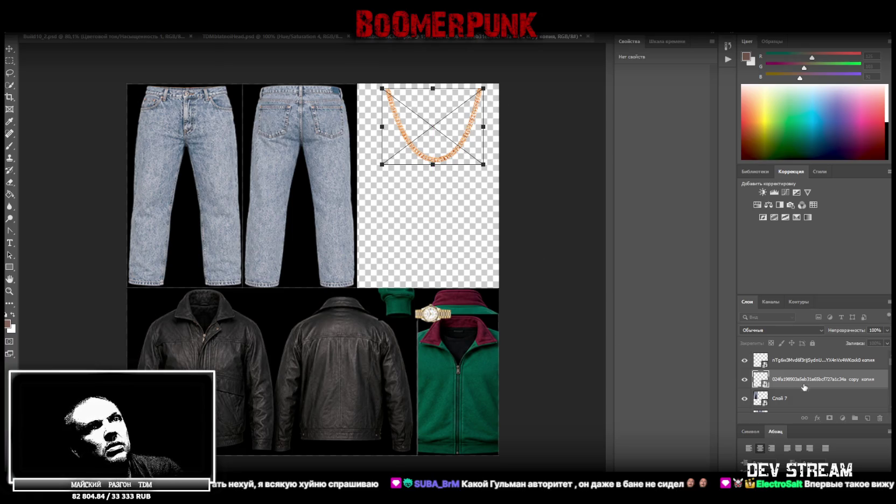
key(Return)
Move the wristwatch onto the seam between the two leather jackets.
right_click(429, 319)
click(458, 319)
drag(431, 317, 277, 304)
scroll(779, 394, down, 2)
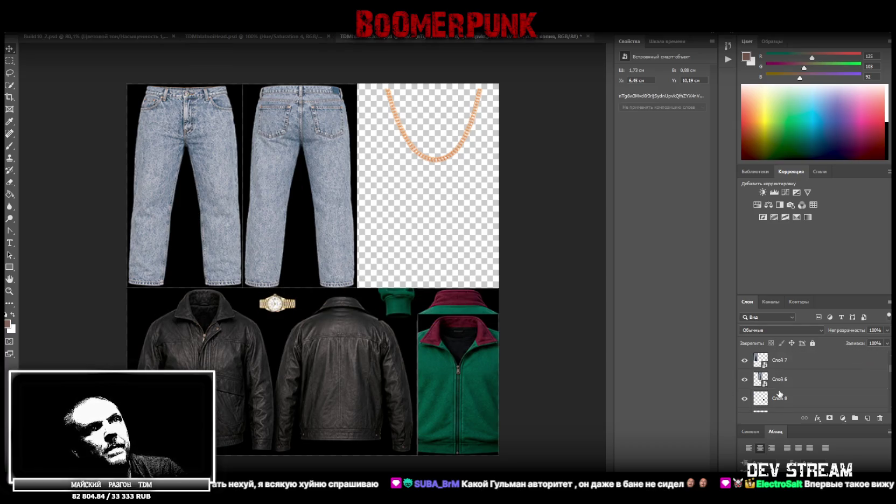
scroll(779, 393, down, 2)
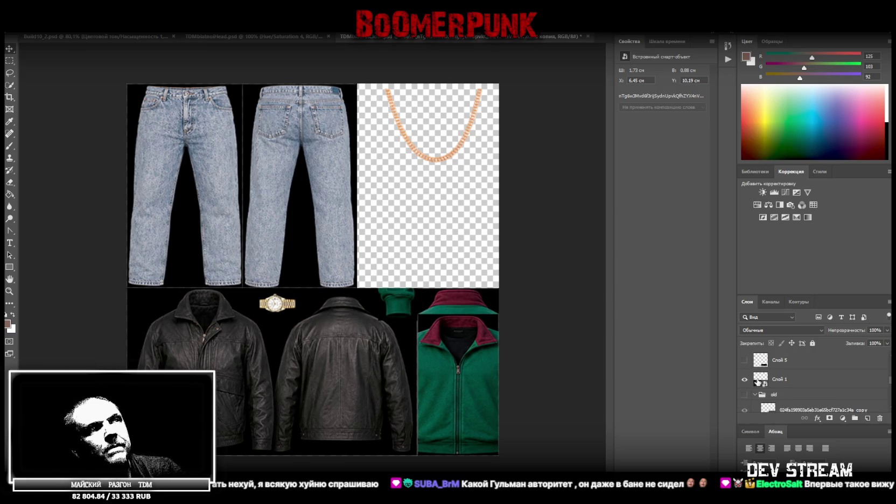
double_click(758, 380)
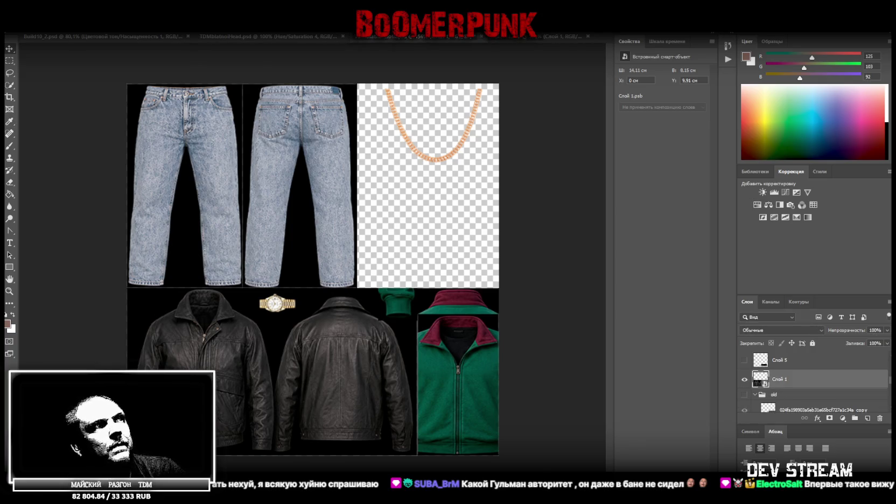
Outline the V-shaped gap between the jacket collars with the Polygonal Lasso and delete it.
key(ctrl+plus)
key(ctrl+plus)
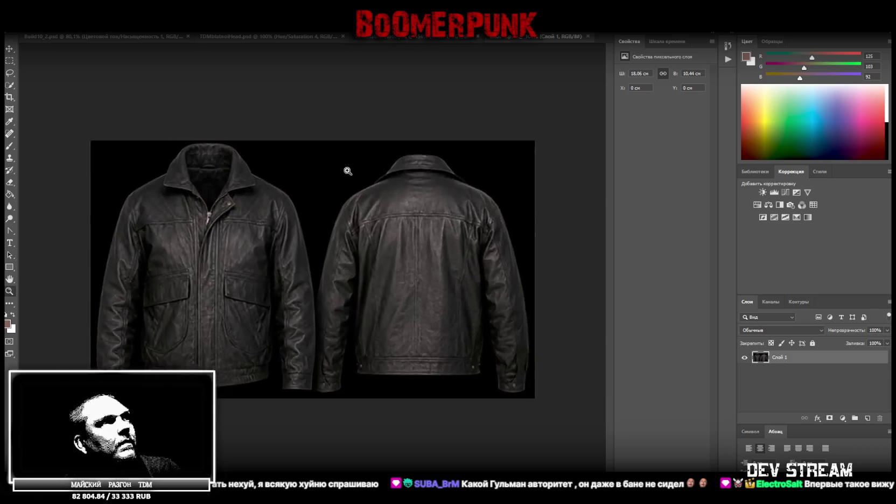
key(ctrl+plus)
scroll(296, 197, up, 2)
right_click(10, 73)
click(54, 81)
click(184, 157)
click(214, 208)
click(270, 241)
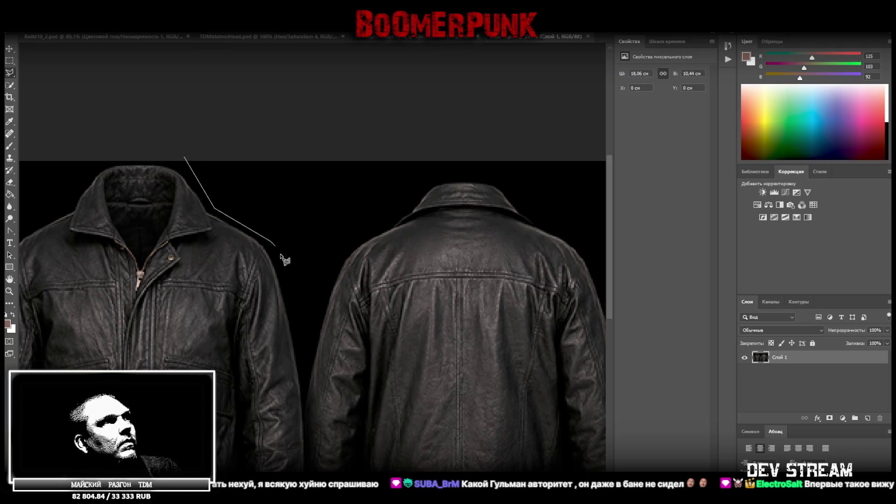
click(304, 340)
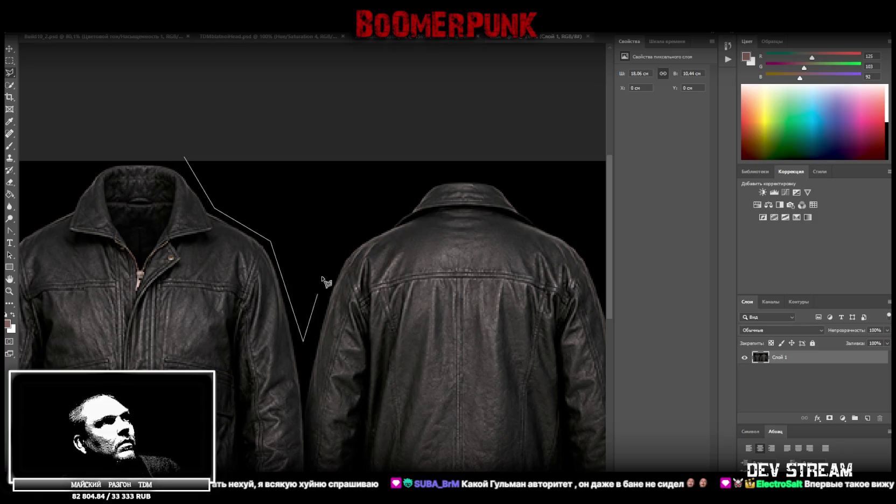
click(344, 243)
click(392, 223)
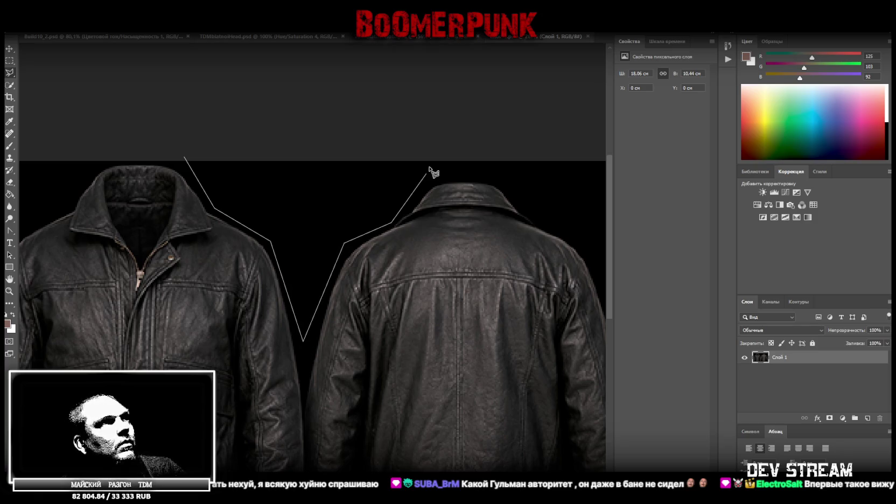
click(447, 153)
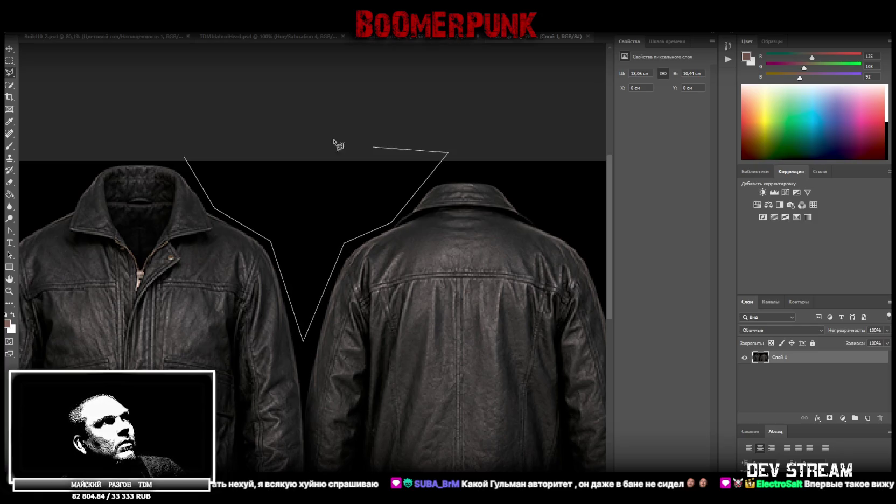
click(184, 157)
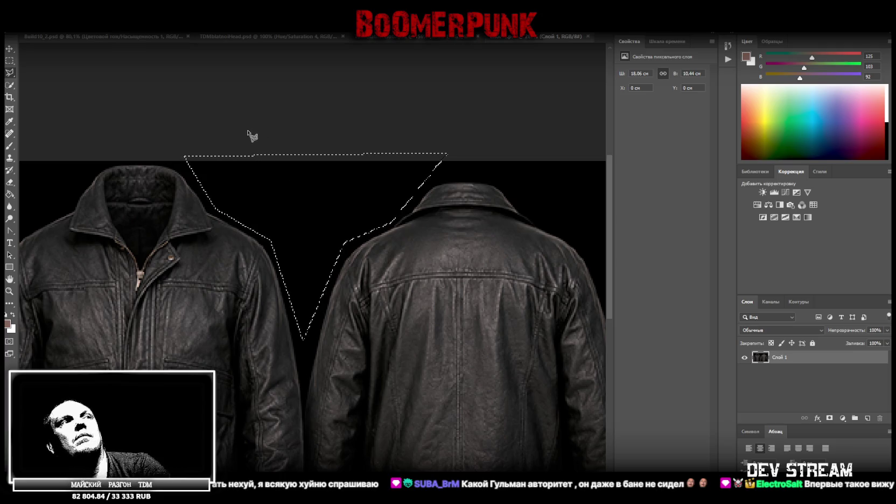
key(Delete)
Deselect, restore the freehand Lasso, zoom out and close the jacket .psb.
right_click(9, 72)
key(ctrl+d)
click(54, 73)
click(9, 291)
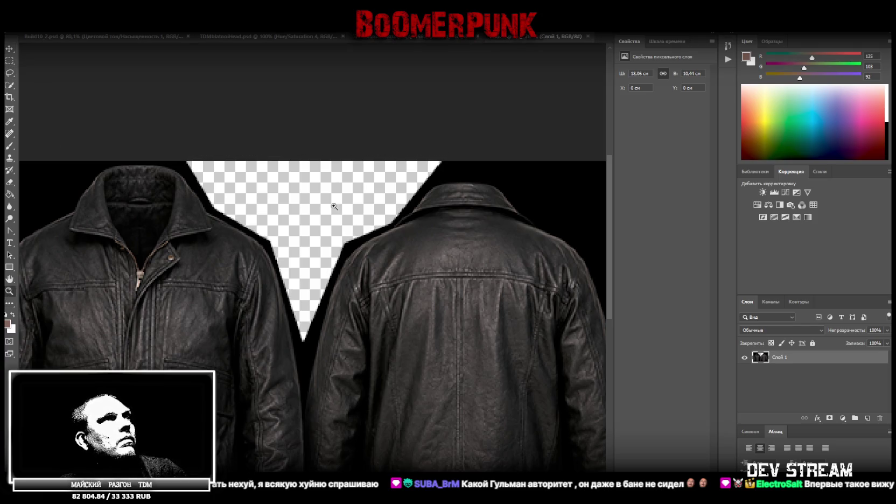
alt+click(309, 214)
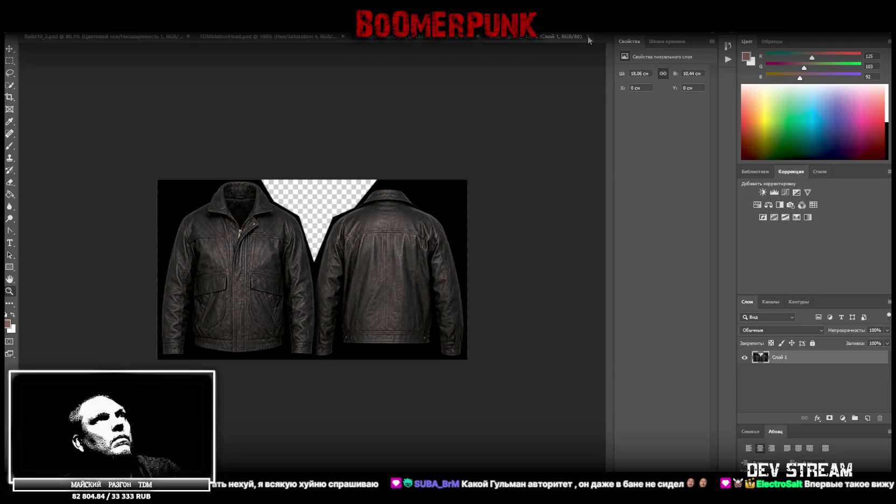
click(587, 35)
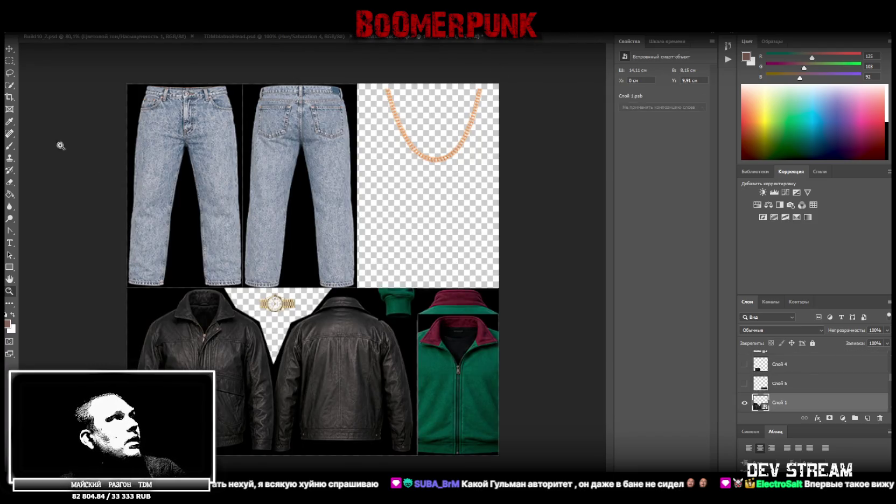
Select the Hue/Saturation 2 layer and marquee-select the whole texture sheet.
scroll(838, 370, up, 3)
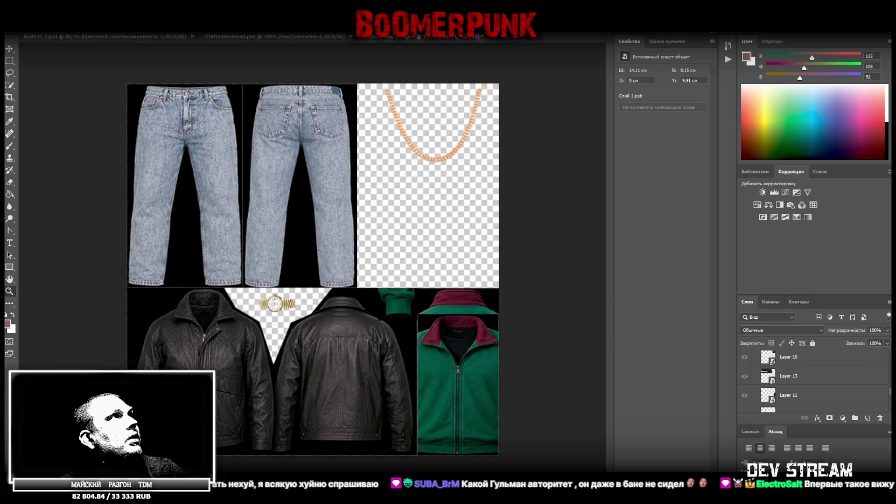
scroll(805, 410, up, 3)
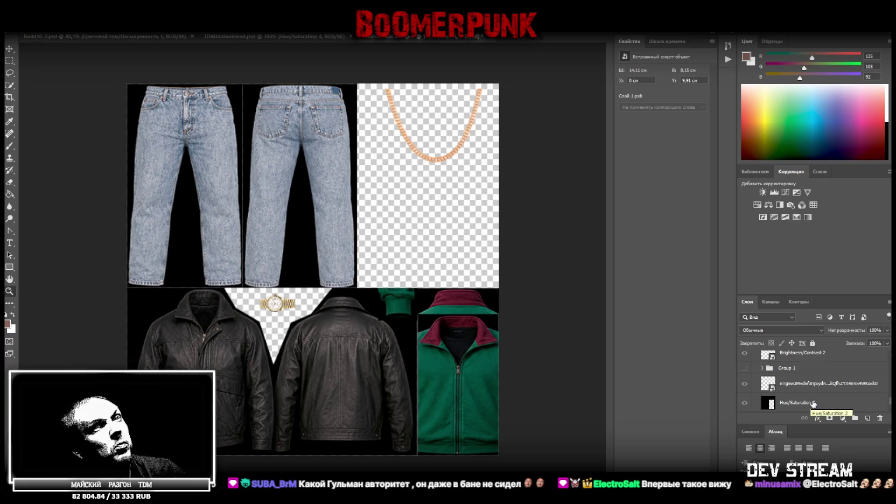
click(813, 403)
click(10, 61)
mouse_move(127, 84)
mouse_down()
mouse_move(238, 263)
mouse_move(504, 461)
mouse_up()
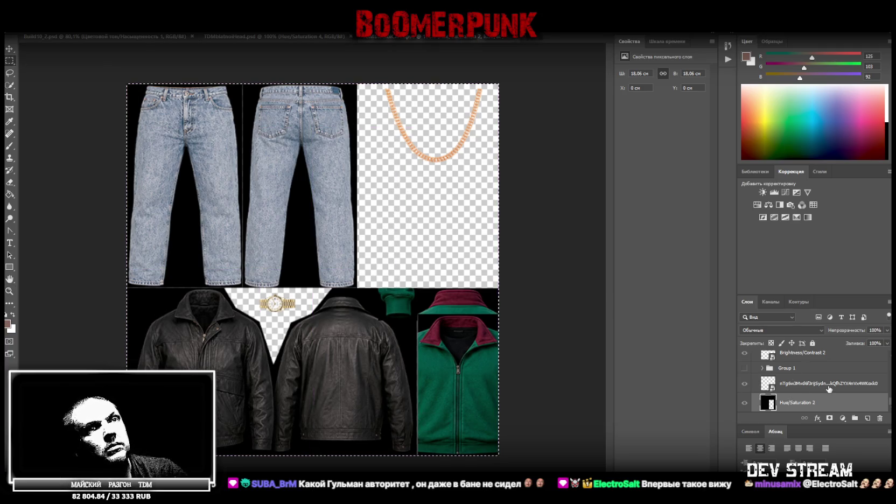
Select Слой 1 and add a new empty layer beside it.
scroll(856, 396, down, 2)
scroll(864, 391, down, 2)
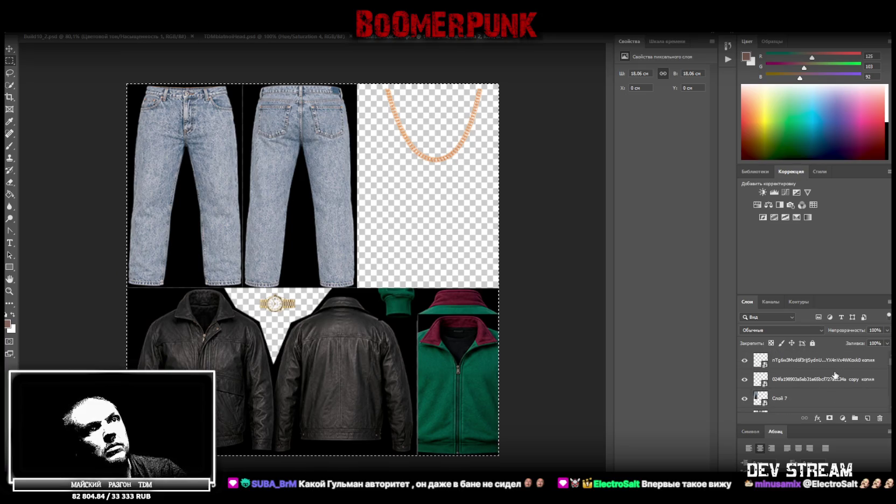
scroll(815, 388, down, 2)
scroll(797, 380, down, 2)
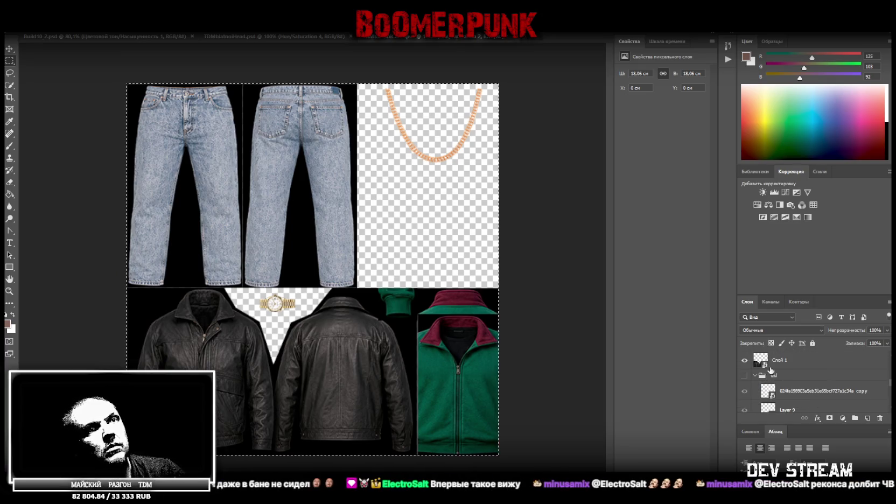
click(756, 377)
click(809, 397)
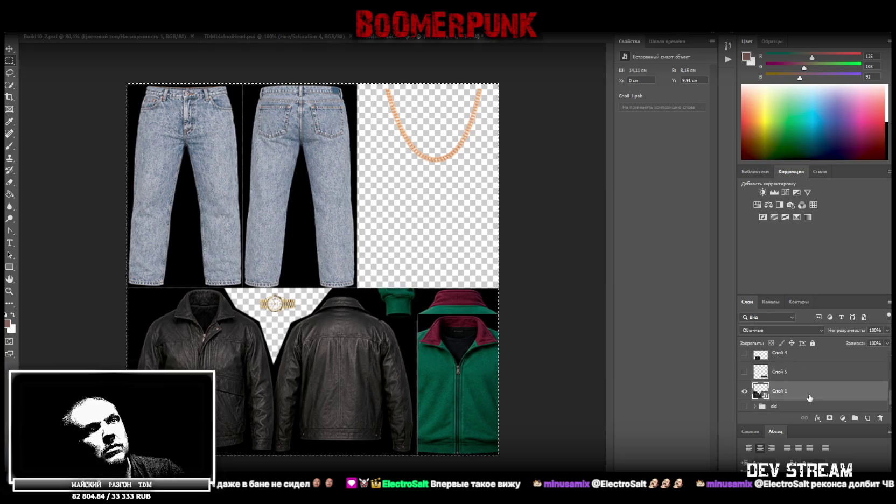
click(866, 419)
Move Слой 9 below Слой 1, then try brushing black around the chain and delete it.
drag(802, 396, 803, 412)
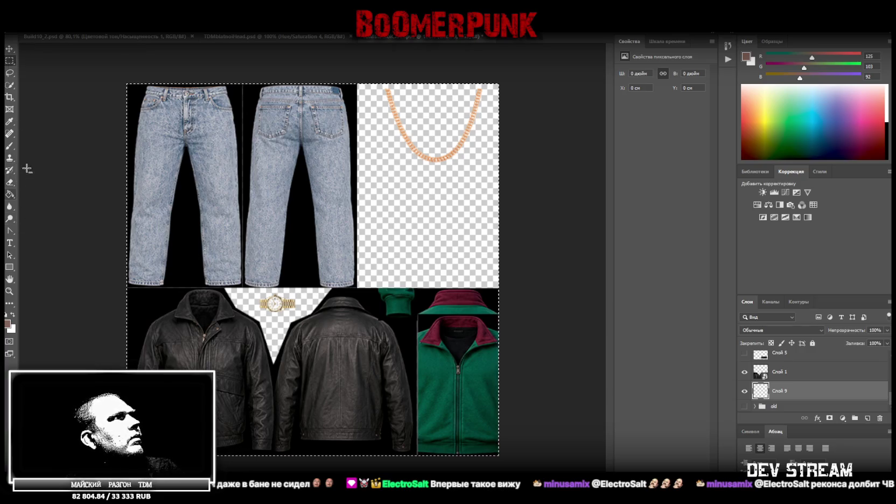
right_click(78, 39)
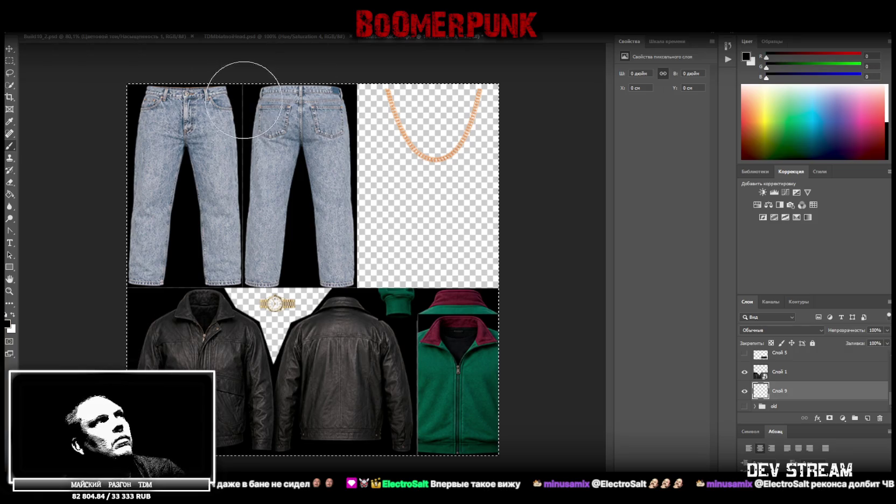
drag(377, 161, 453, 81)
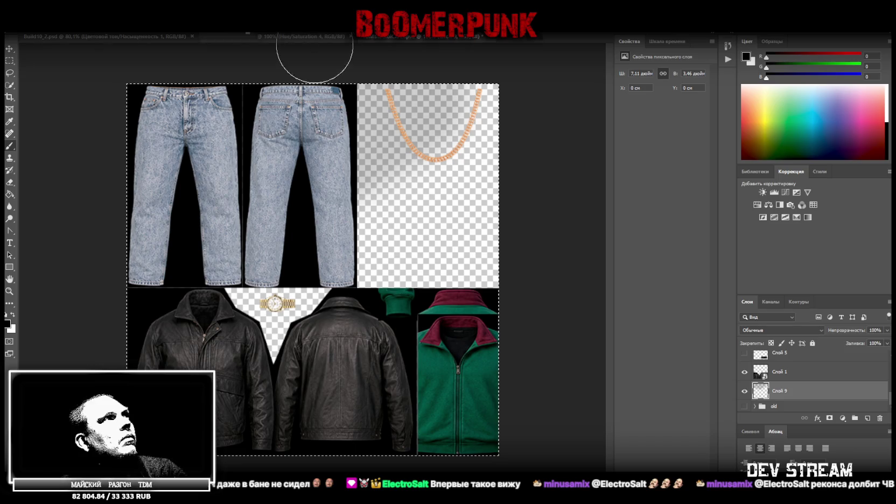
mouse_move(372, 124)
mouse_down()
mouse_move(474, 108)
mouse_move(318, 210)
mouse_up()
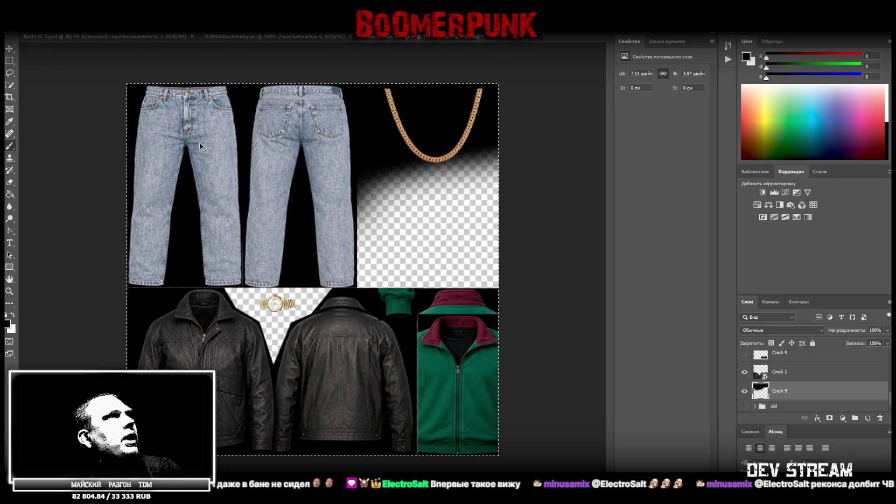
key(Delete)
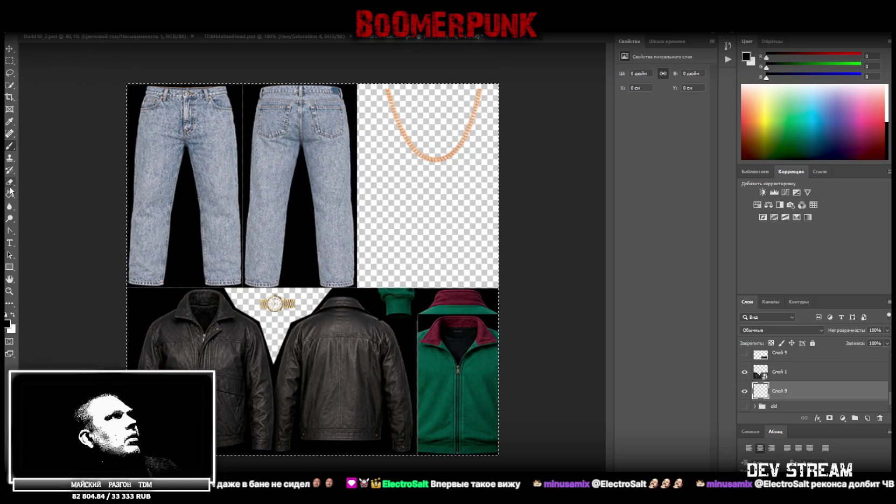
Fill all transparent areas of Слой 9 with black using the Paint Bucket.
click(10, 194)
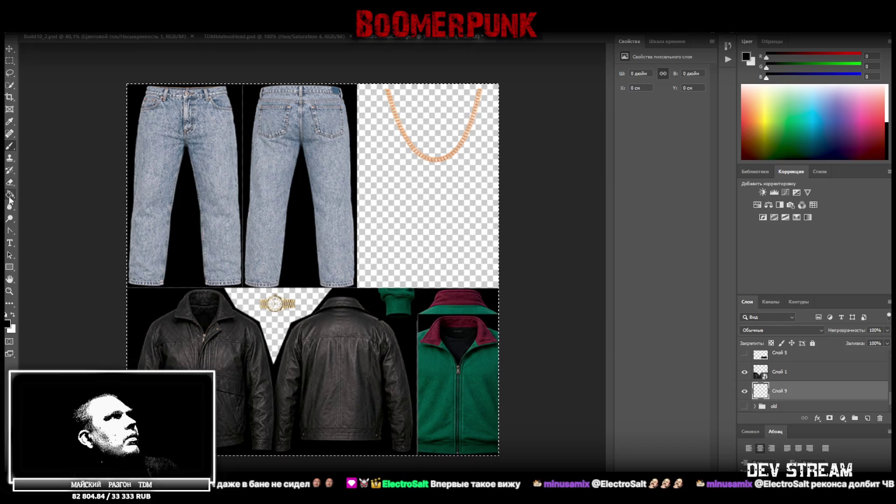
click(386, 239)
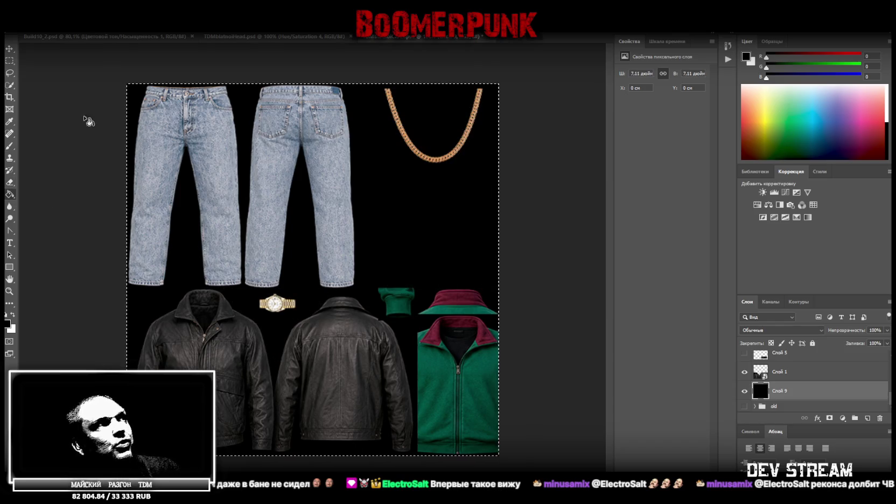
click(9, 73)
click(37, 82)
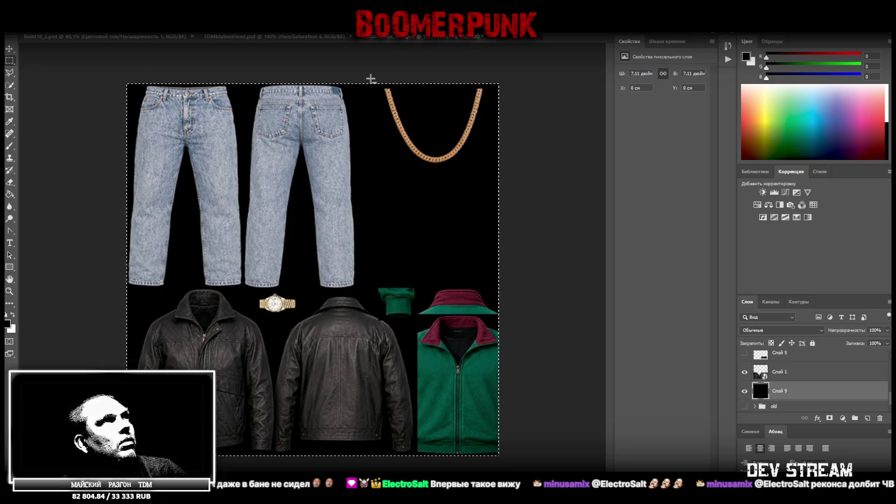
Select only the chain and watch boxes by subtracting rectangles, then delete their black.
mouse_move(108, 73)
mouse_down()
mouse_move(355, 286)
mouse_move(373, 289)
mouse_up()
mouse_move(104, 255)
mouse_down()
mouse_move(232, 456)
mouse_move(252, 455)
mouse_move(567, 316)
mouse_up()
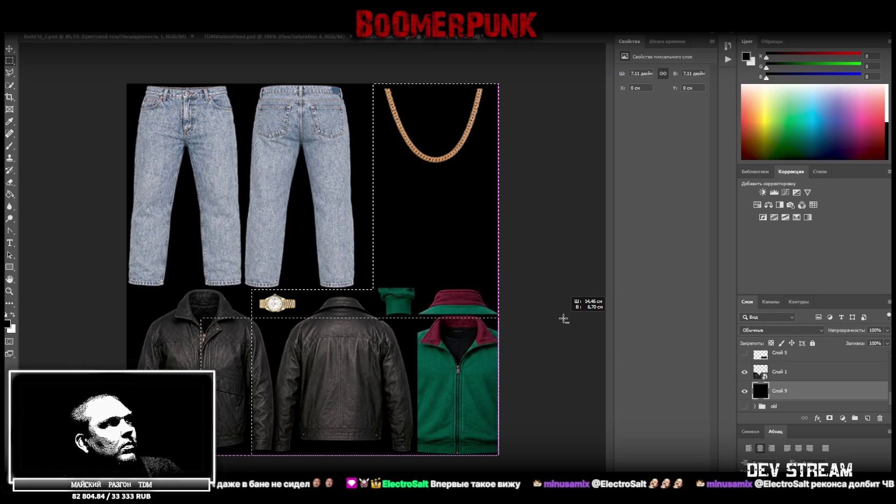
alt+drag(566, 316, 566, 316)
mouse_move(499, 375)
mouse_down()
mouse_move(310, 167)
mouse_move(303, 170)
mouse_up()
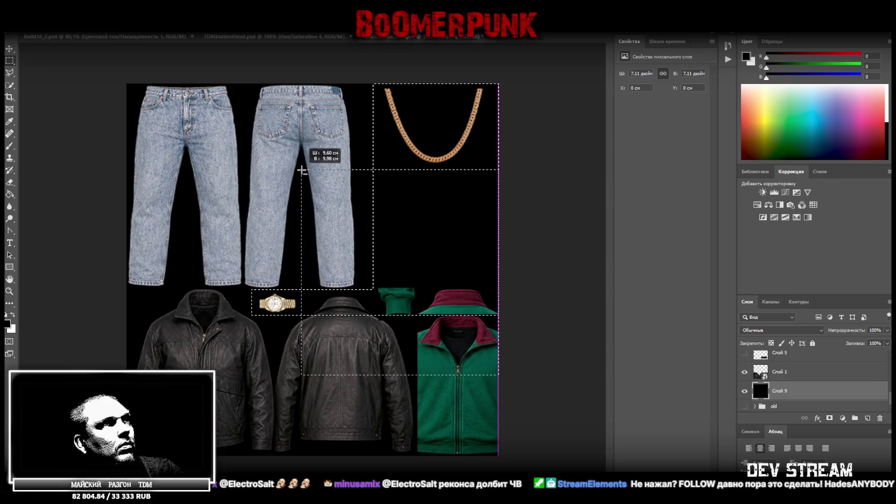
drag(303, 171, 302, 171)
key(Delete)
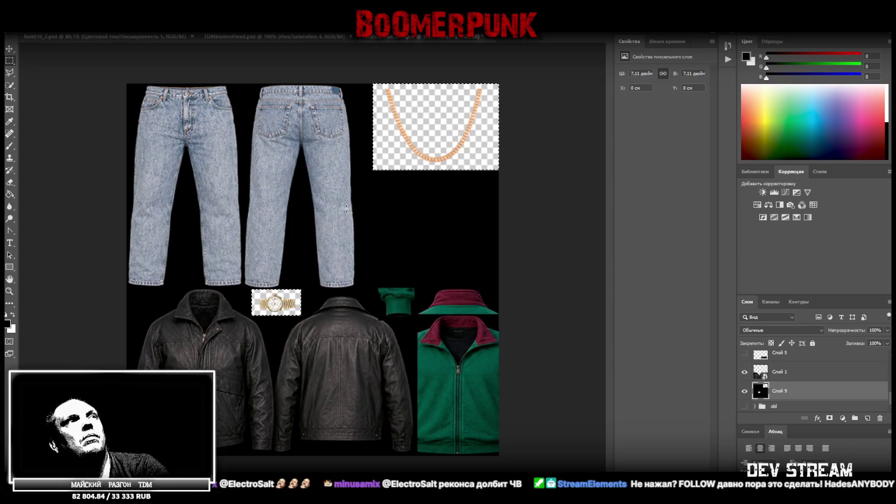
Drop the selection and dismiss the tool menus.
click(9, 72)
right_click(28, 92)
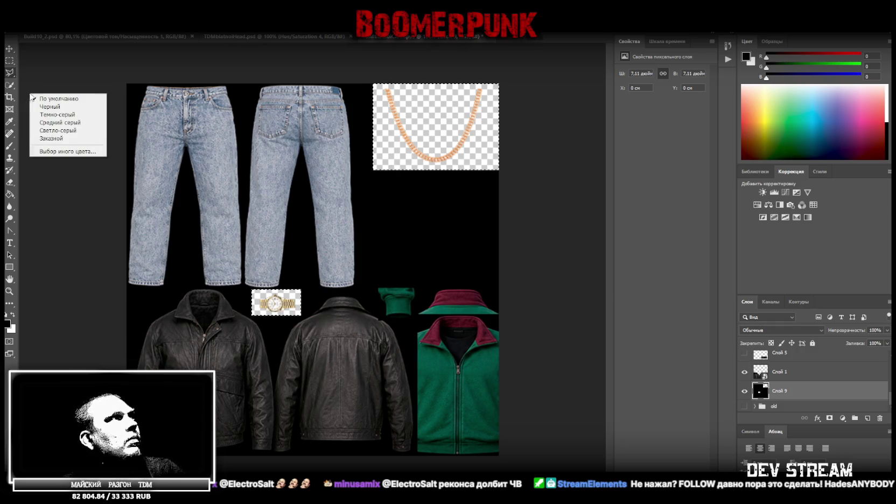
right_click(10, 73)
key(ctrl+d)
click(57, 74)
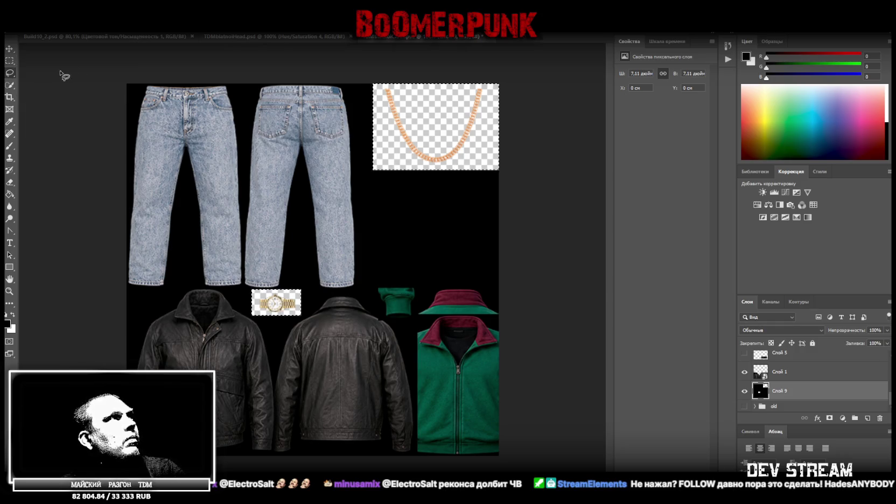
right_click(19, 33)
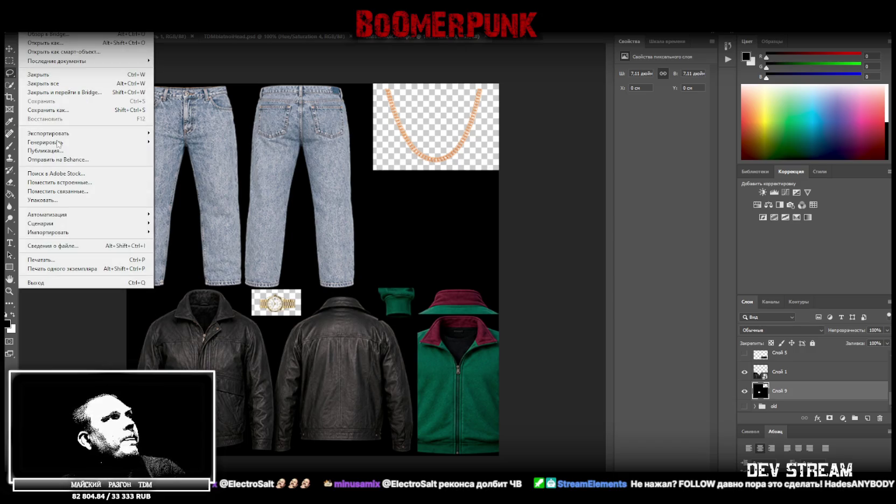
Save the sheet as PNG, then switch through Blockbench to the Unity editor.
click(81, 112)
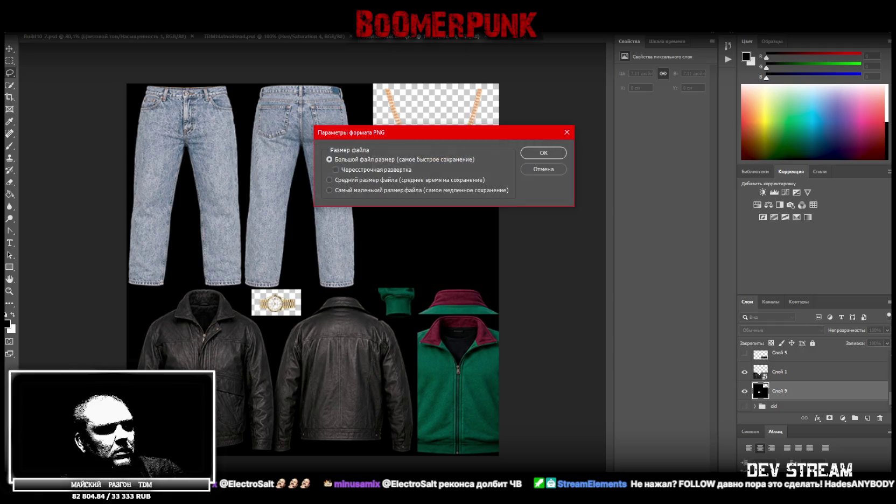
click(541, 154)
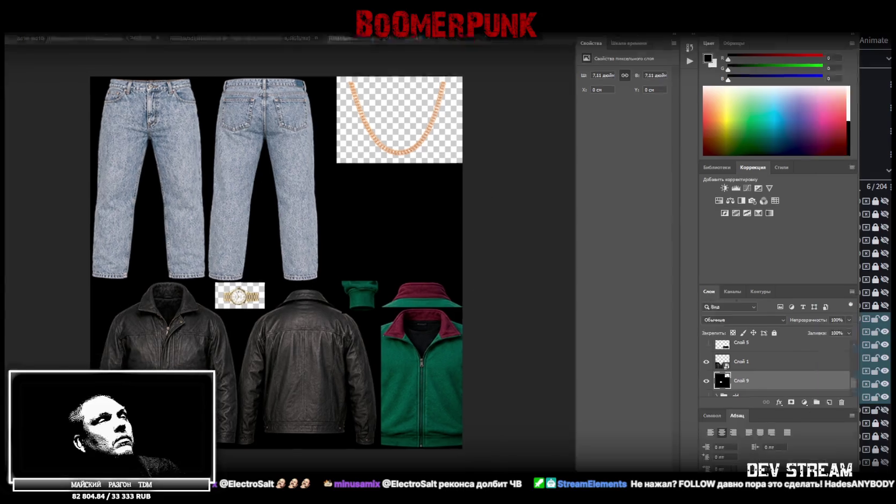
key(alt+Tab)
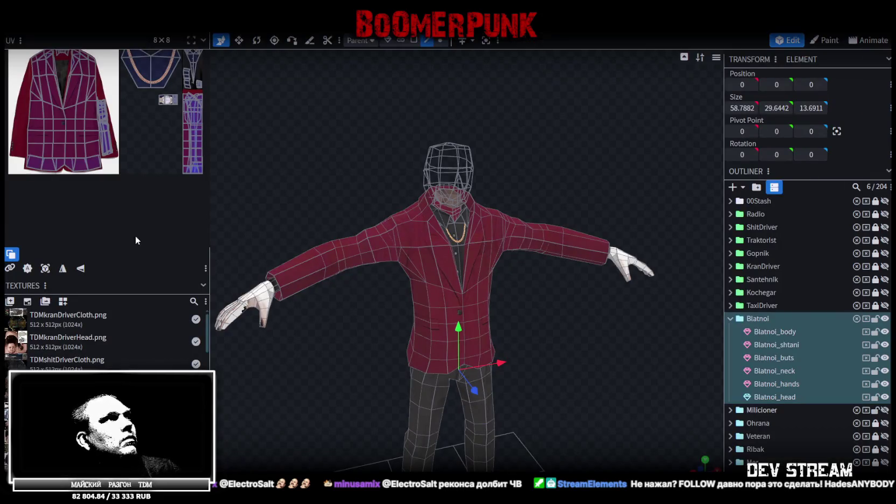
key(alt+Tab)
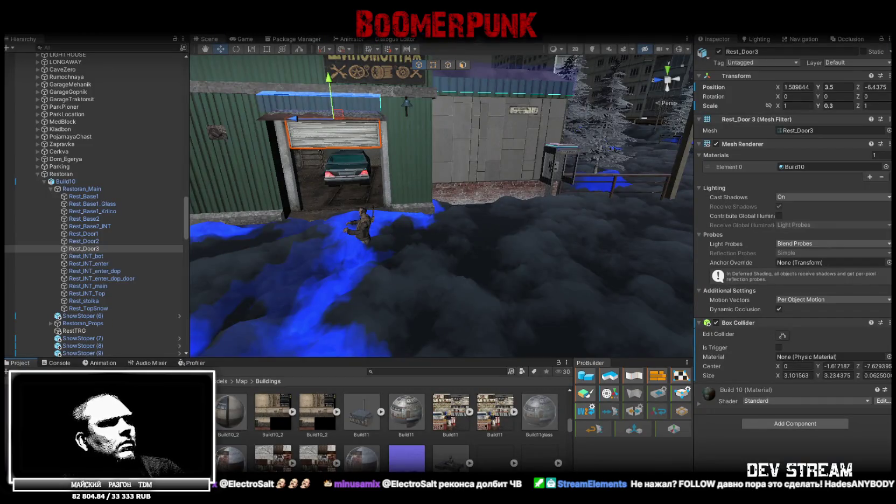
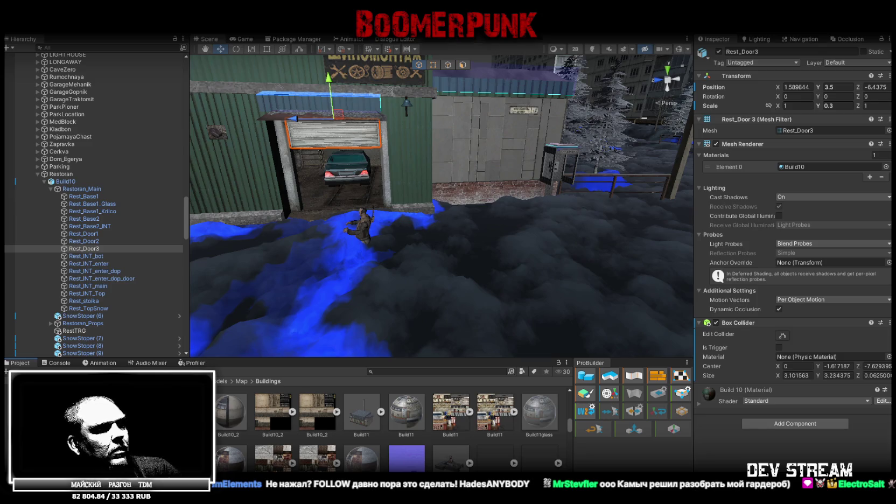
Switch from Unity to the Blockbench window showing the Blatnoi model.
key(alt+Tab)
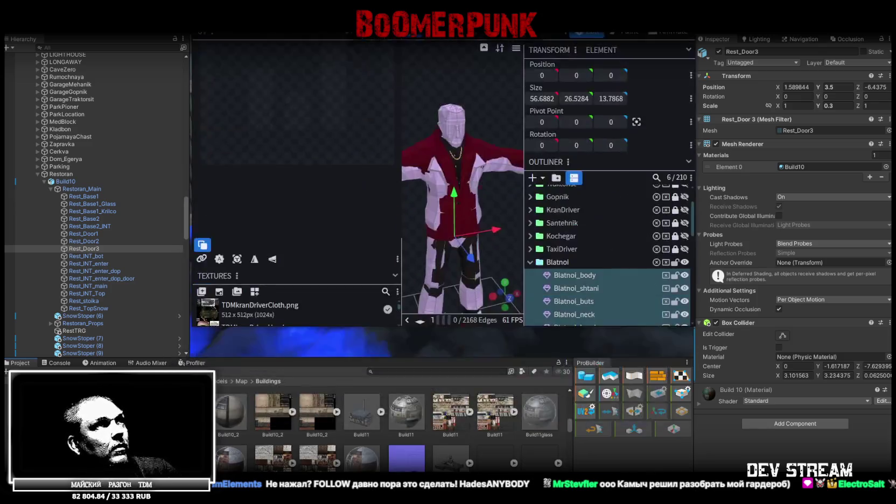
Apply TDMblatnoiHead.png to the Blatnoi_neck, Blatnoi_hands and Blatnoi_head parts.
scroll(583, 276, up, 2)
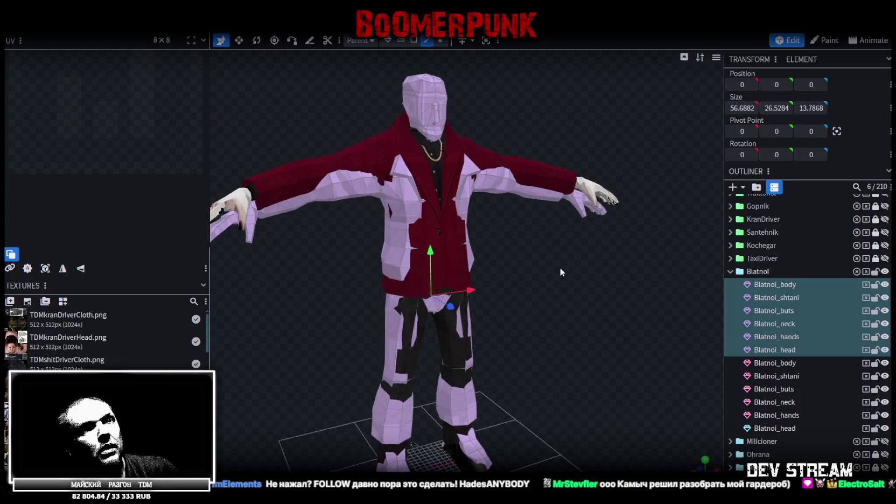
scroll(560, 268, up, 3)
right_drag(556, 258, 577, 165)
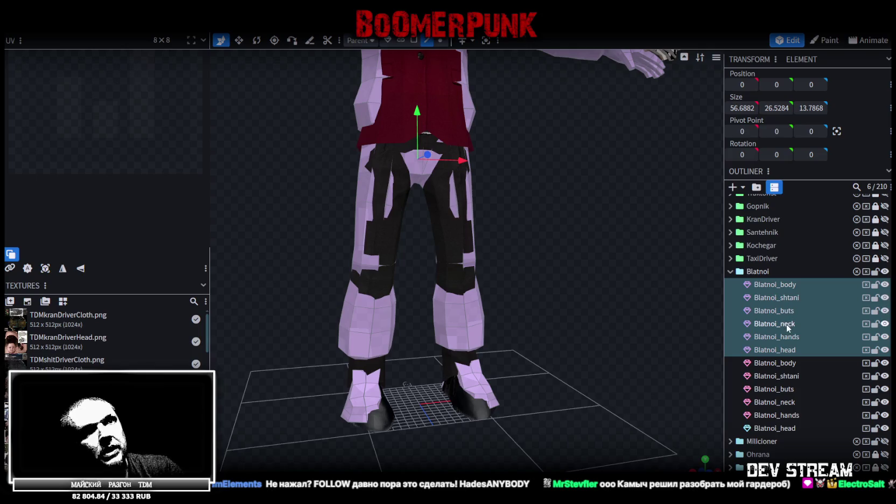
drag(786, 323, 788, 348)
ctrl+click(788, 349)
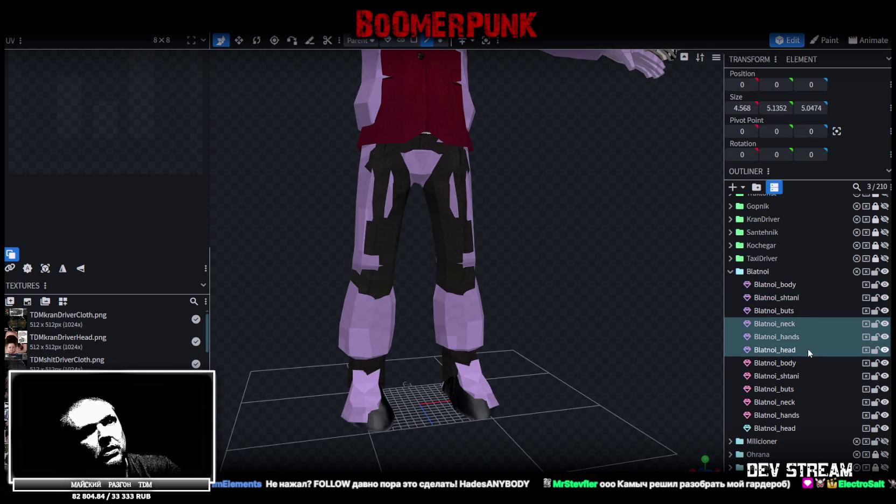
right_click(763, 340)
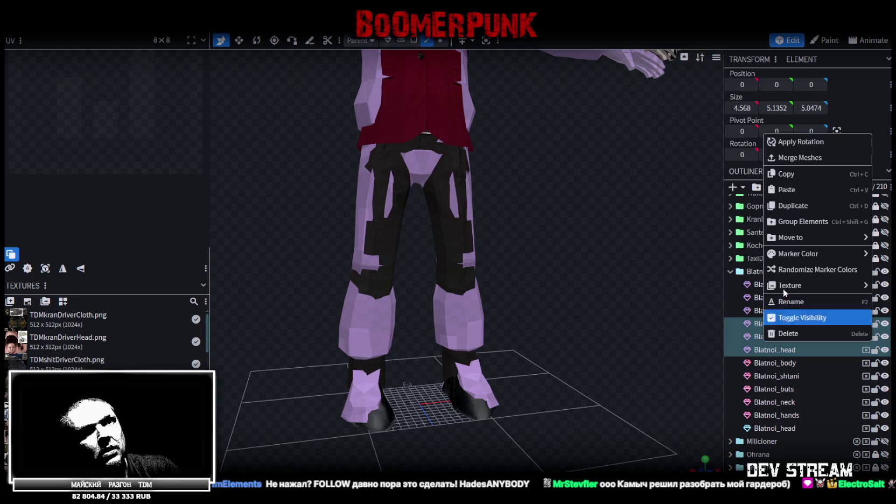
mouse_move(789, 285)
scroll(725, 307, down, 4)
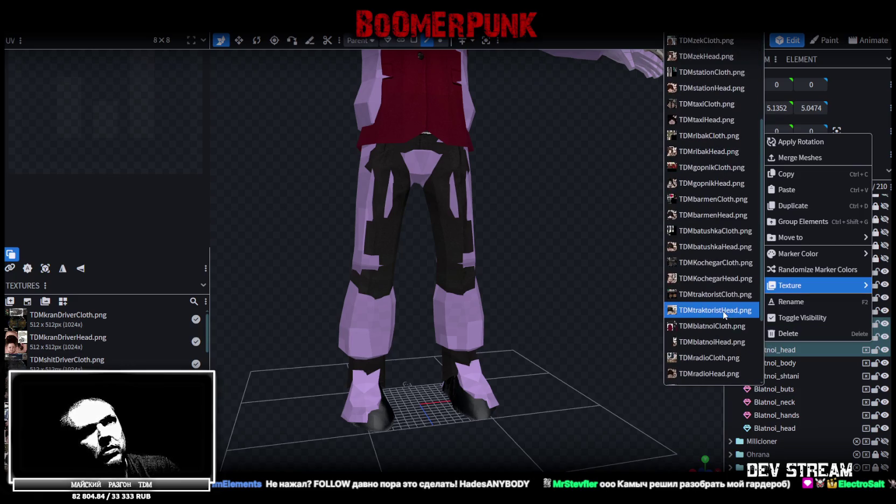
scroll(722, 318, down, 3)
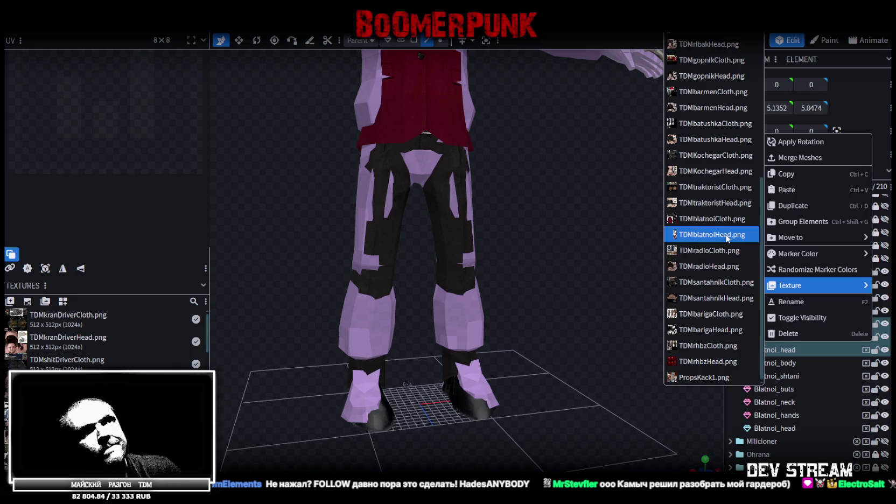
click(727, 235)
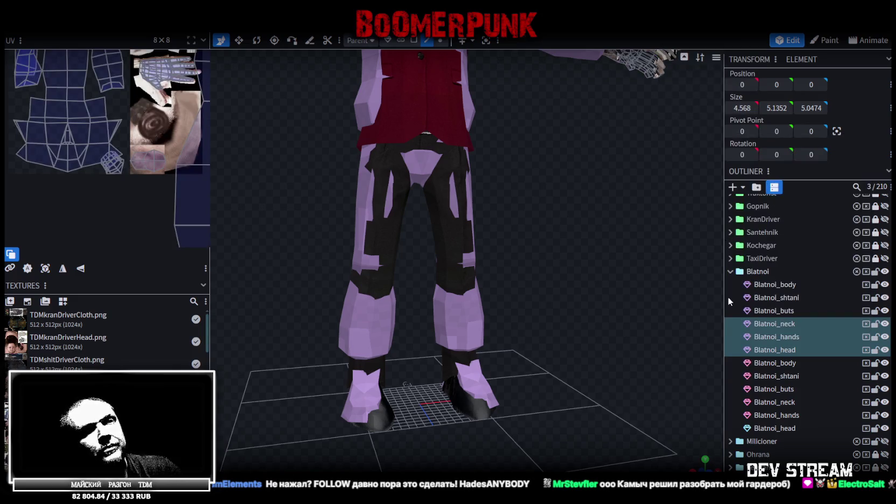
Move the neck, hands and head parts below the clothing parts, then hide and lock them.
click(885, 324)
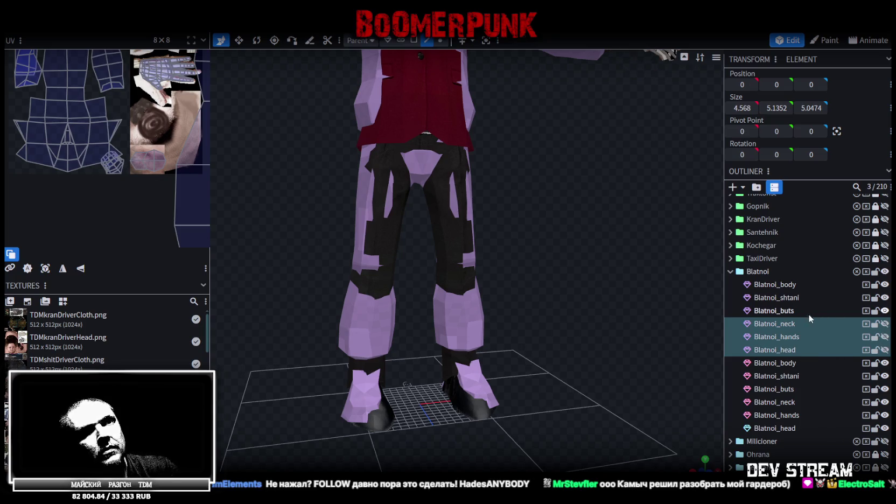
drag(778, 326, 782, 399)
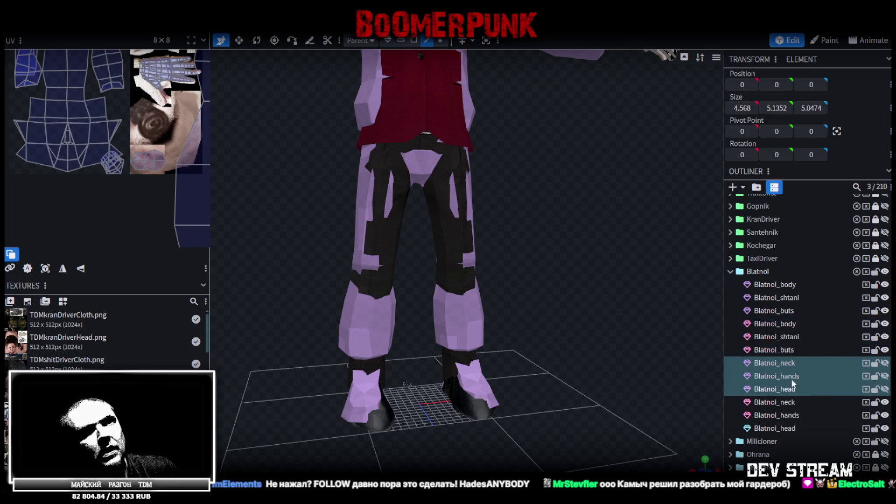
click(875, 363)
click(876, 429)
click(885, 428)
click(876, 415)
click(885, 414)
click(885, 402)
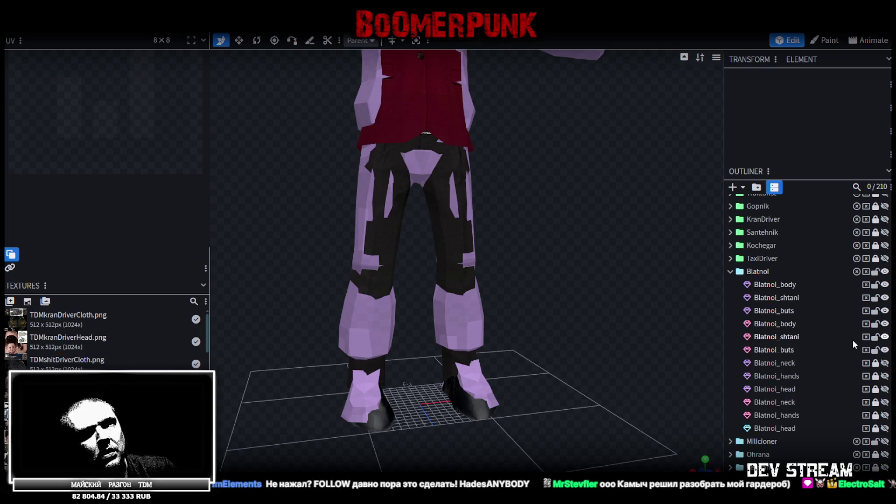
Select Blatnoi_buts, view the boots from a low frontal angle, then switch to Photoshop.
click(773, 350)
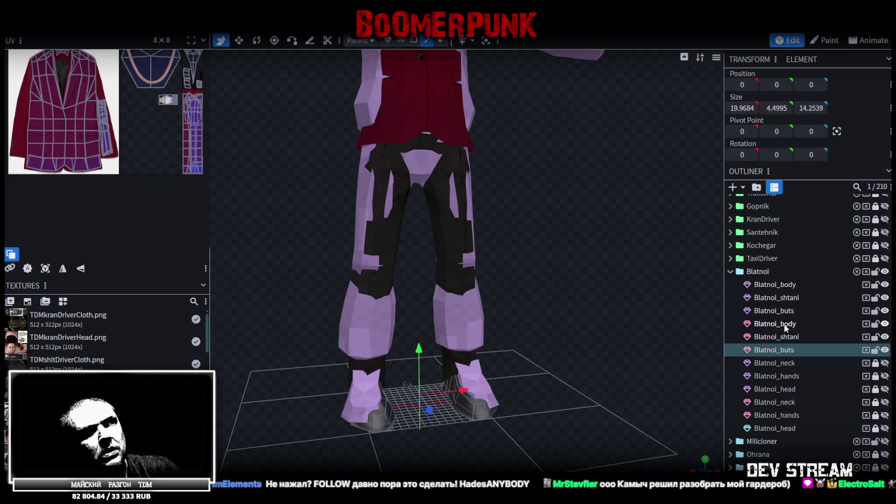
mouse_move(578, 429)
mouse_down()
mouse_move(595, 397)
mouse_move(679, 403)
mouse_move(575, 446)
mouse_up()
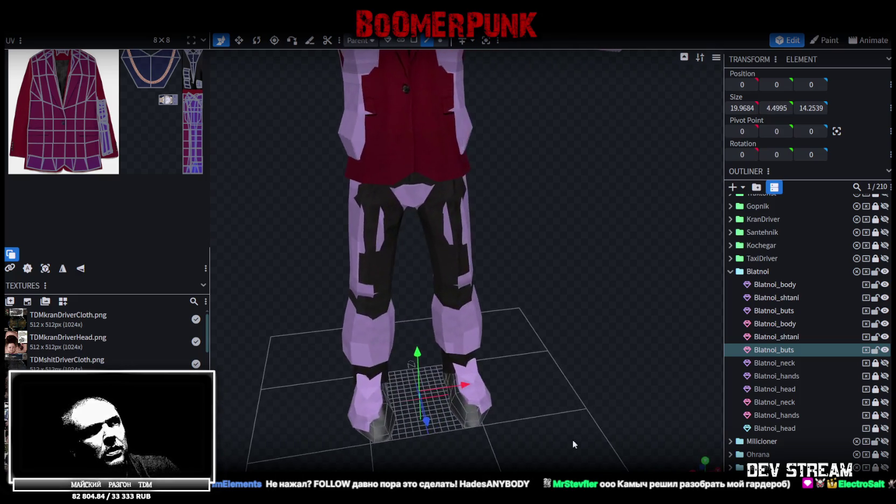
right_drag(574, 446, 617, 408)
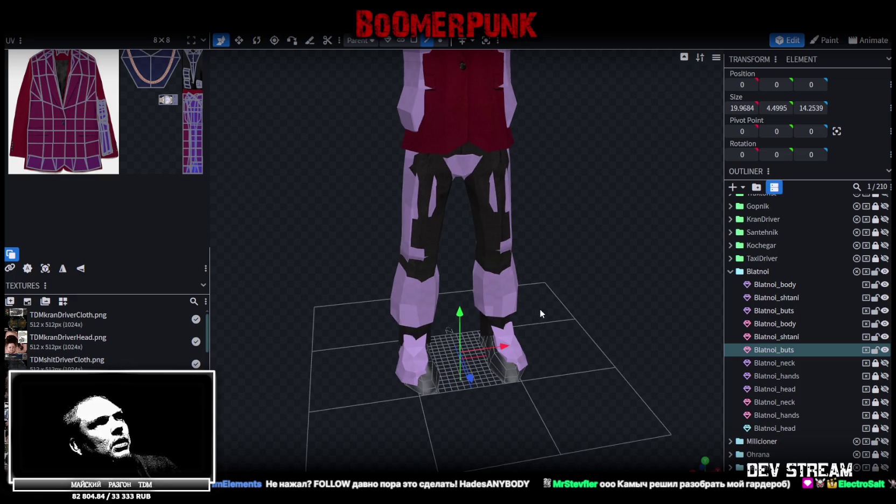
drag(598, 314, 560, 315)
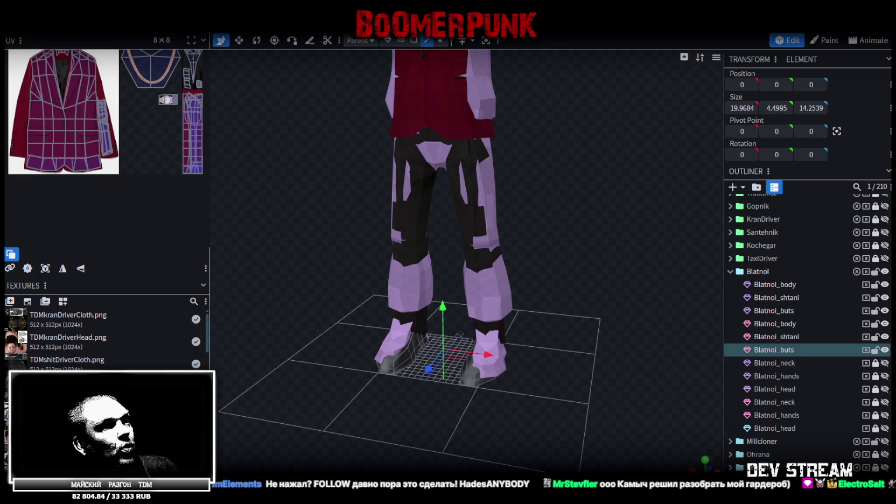
key(alt+Tab)
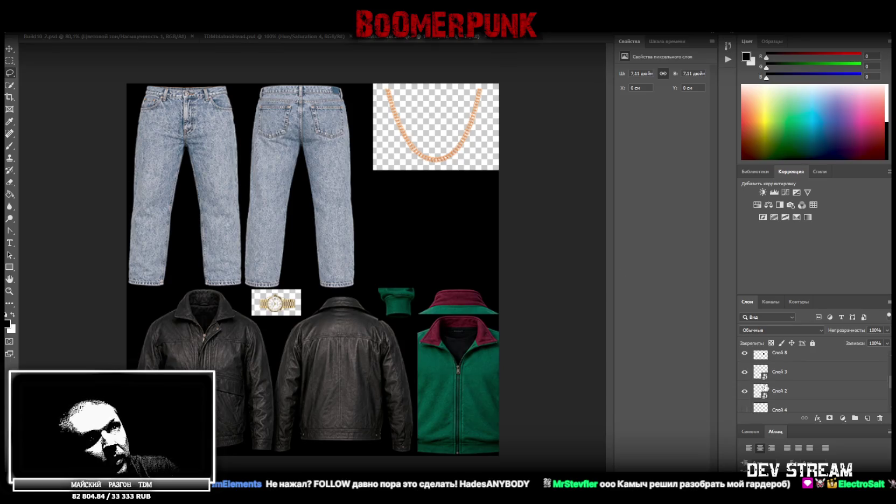
Show the shoe and sole layers Слой 4 and Слой 5 and convert both to smart objects.
scroll(769, 383, down, 2)
click(745, 372)
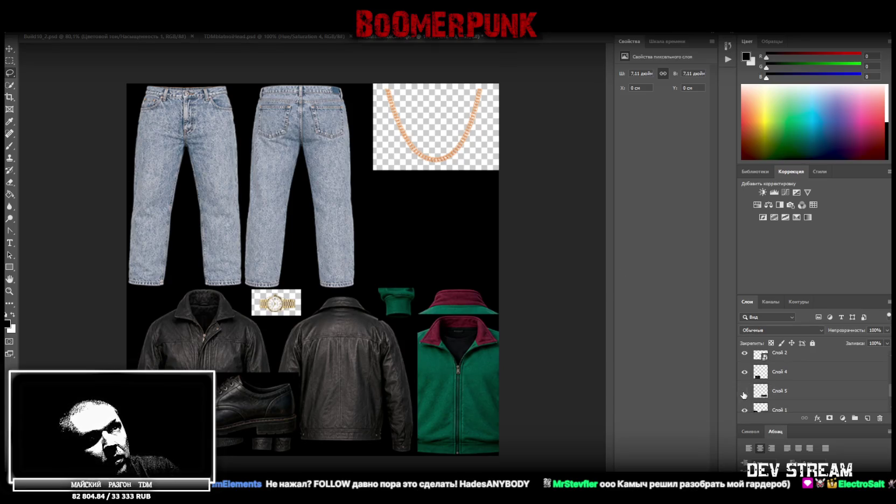
click(745, 391)
right_click(783, 374)
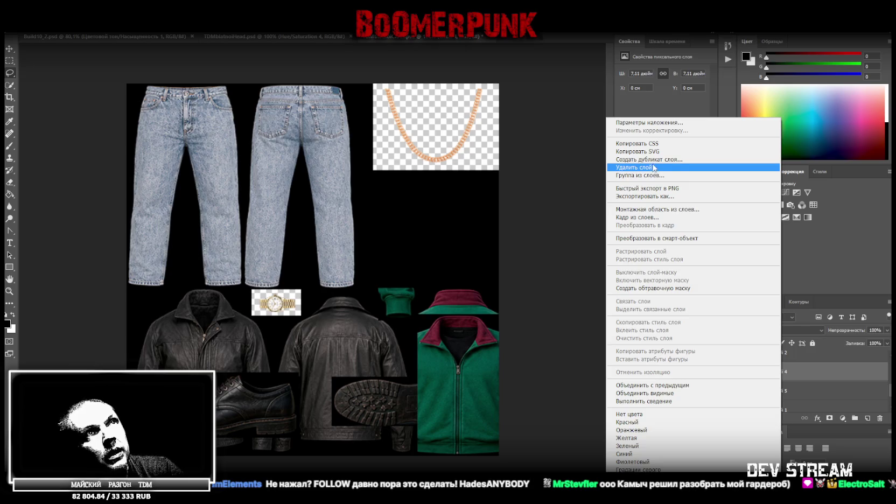
click(706, 240)
right_click(795, 400)
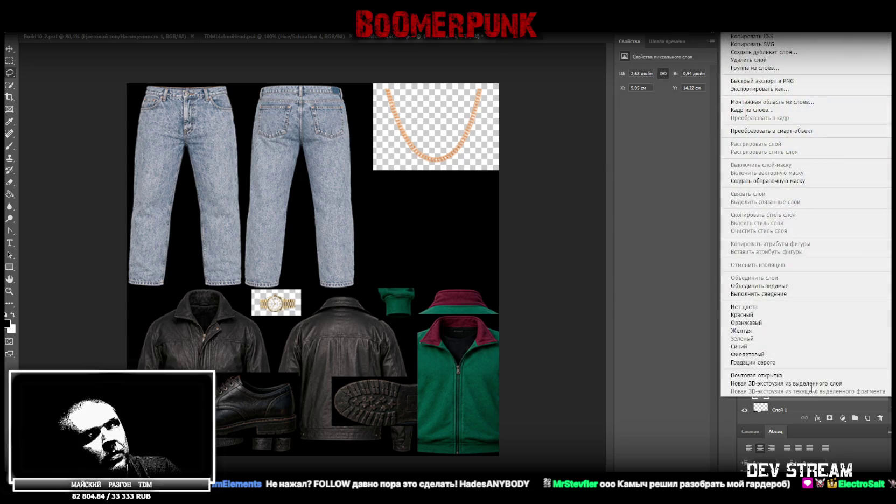
click(797, 132)
Move the shoe sole up beside the jeans against the canvas right edge.
key(ctrl+t)
mouse_move(404, 392)
mouse_down()
mouse_move(415, 249)
mouse_move(432, 253)
mouse_up()
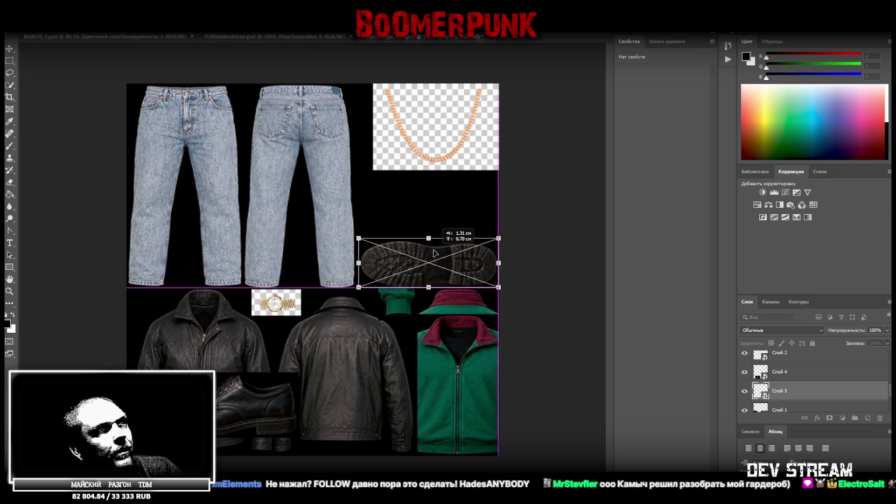
drag(431, 253, 433, 254)
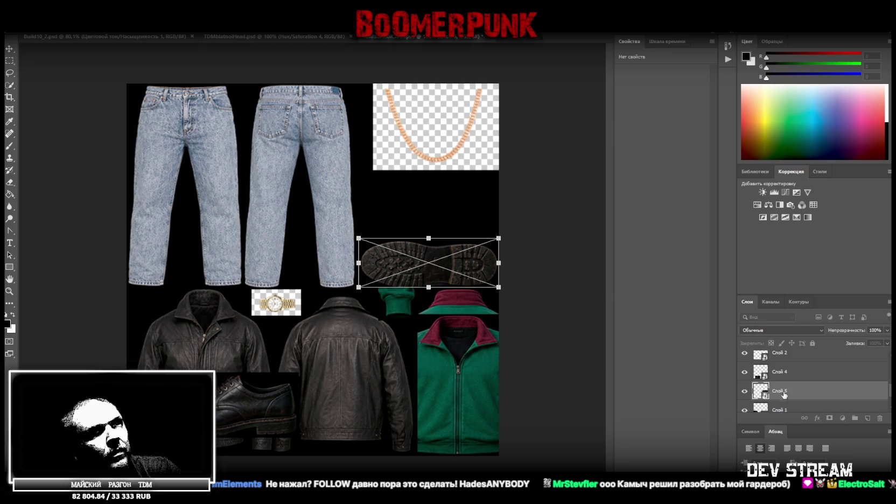
key(Return)
click(792, 371)
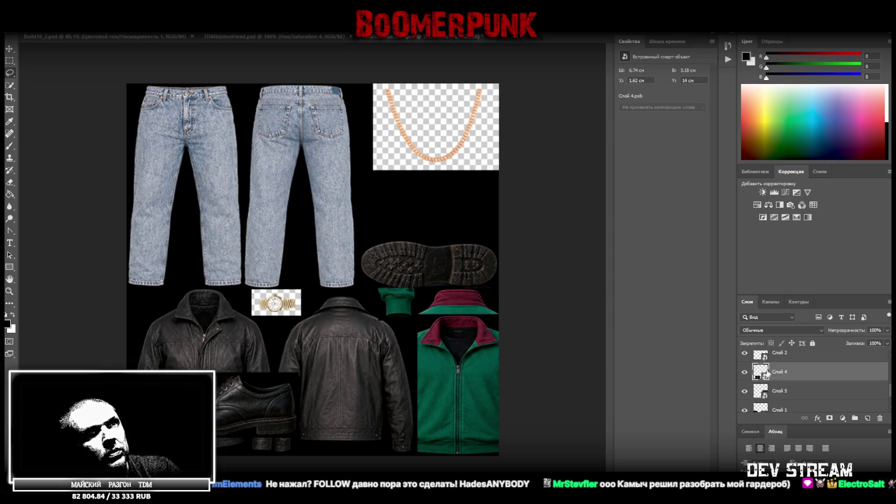
Place the black shoe above the sole, narrow it to about 6,49 cm, and shrink both shoes.
key(ctrl+t)
drag(273, 411, 470, 219)
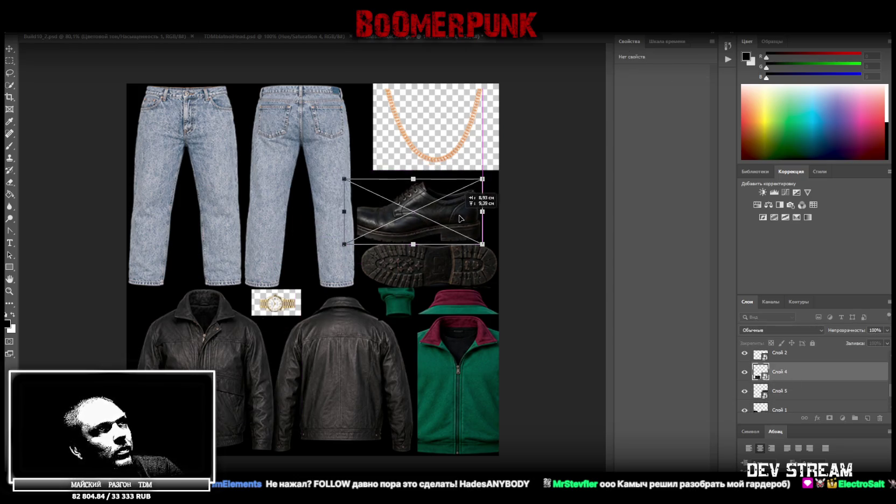
drag(470, 219, 451, 227)
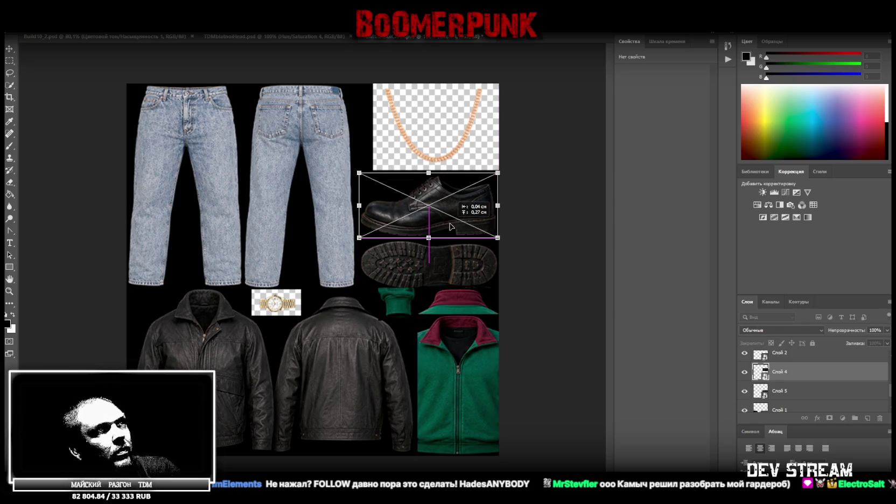
drag(359, 205, 358, 206)
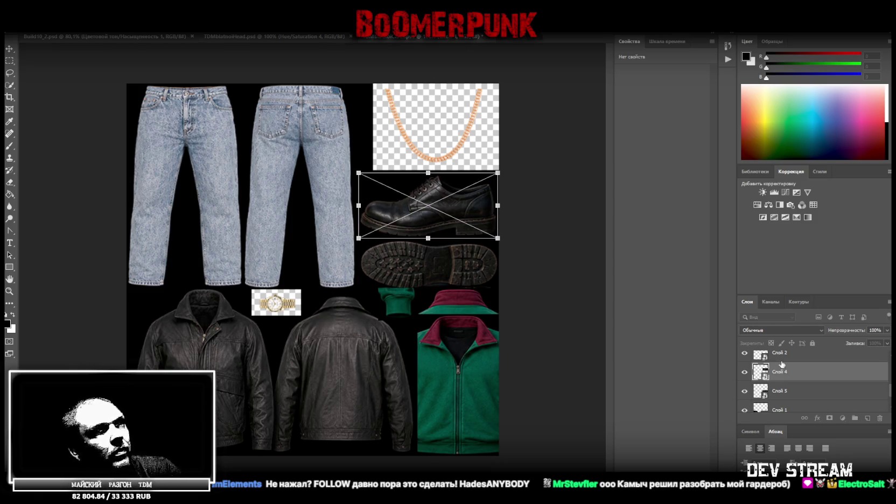
shift+click(800, 393)
mouse_move(467, 138)
mouse_down()
mouse_move(512, 179)
mouse_move(464, 141)
mouse_up()
mouse_move(360, 233)
mouse_down()
mouse_move(417, 231)
mouse_move(458, 265)
mouse_up()
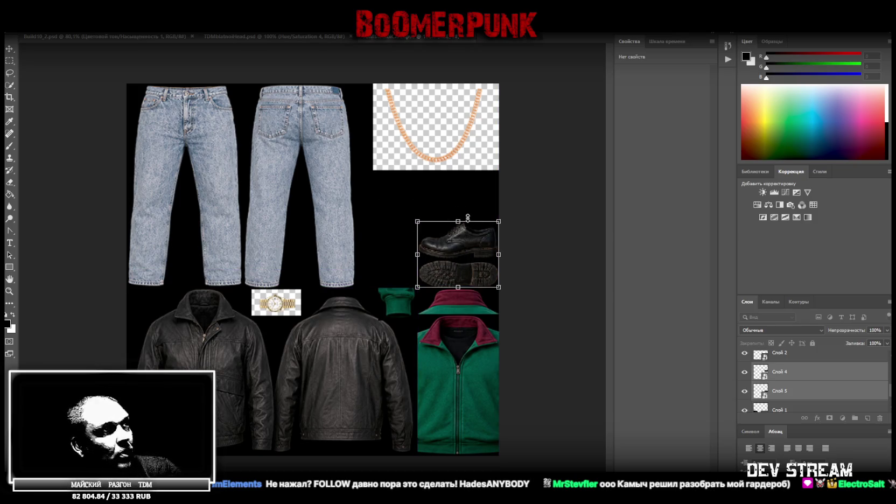
key(Return)
key(l)
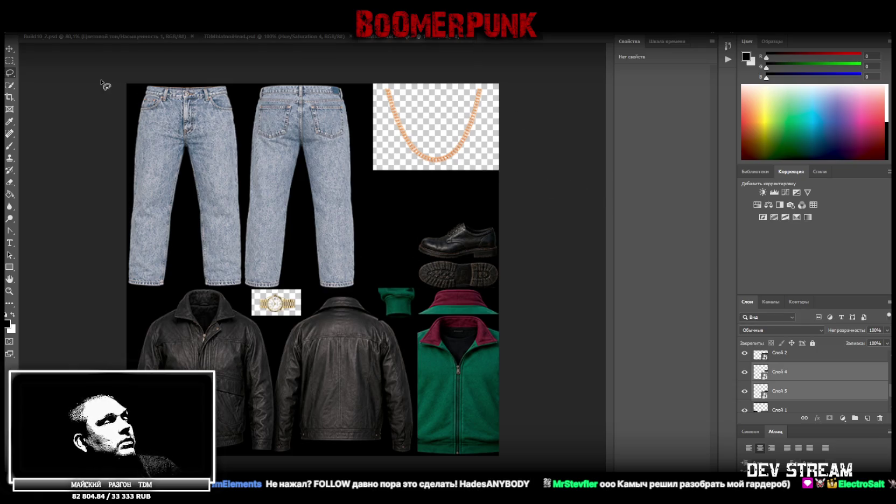
Save the clothing texture sheet as a PNG file, accepting the PNG options.
click(22, 27)
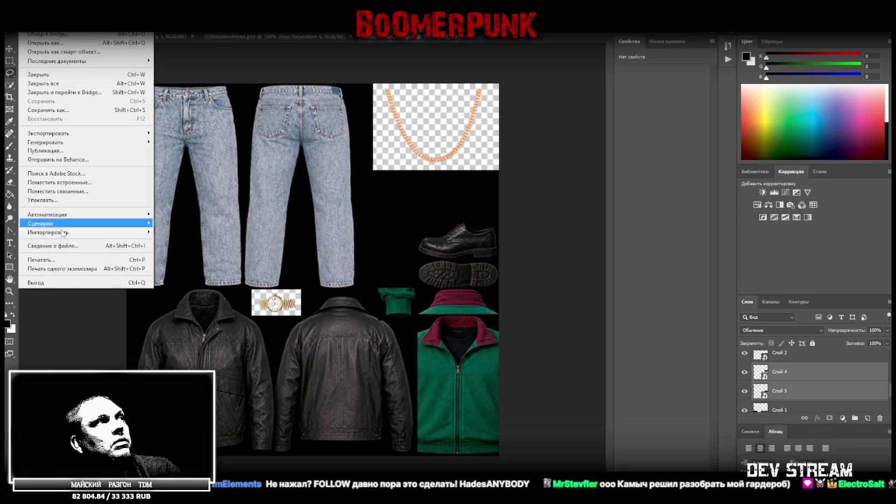
click(48, 111)
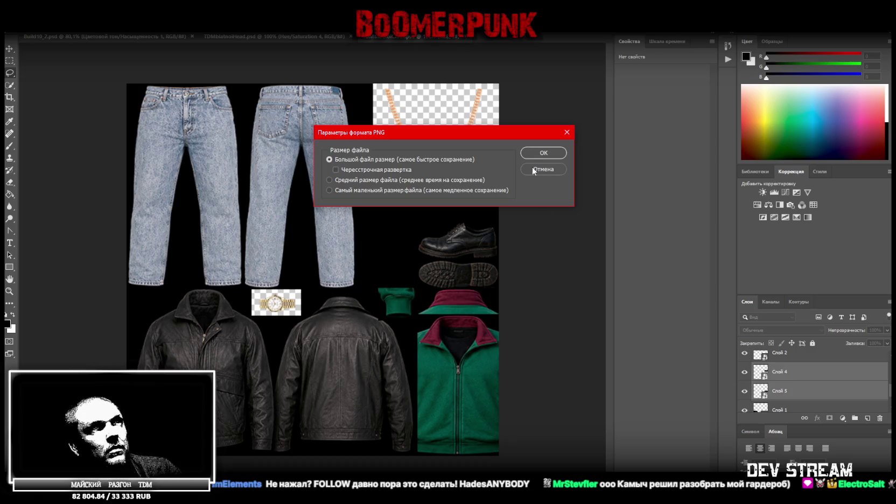
click(539, 159)
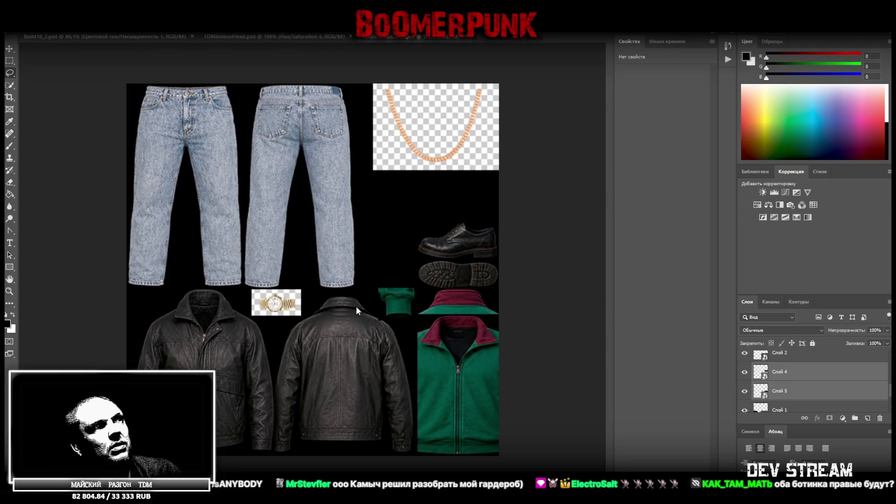
Select layer Слой 8 under the green hat.
click(12, 74)
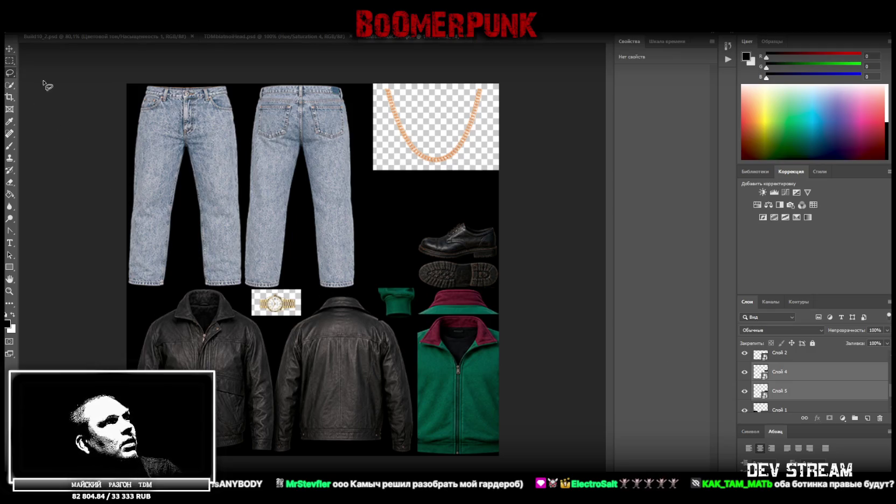
right_click(396, 304)
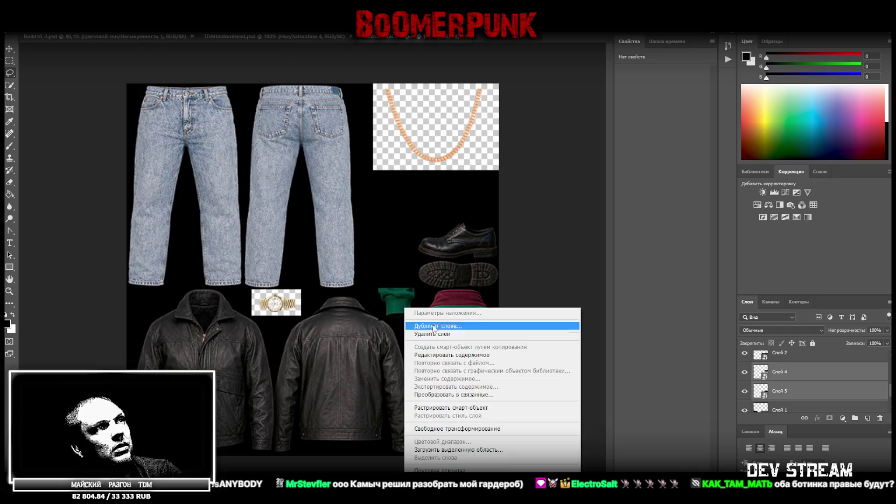
click(9, 49)
right_click(396, 301)
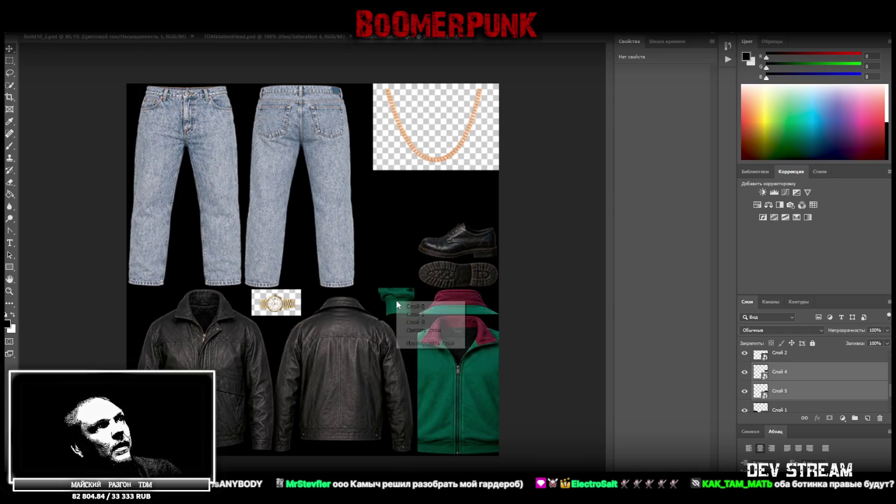
click(433, 307)
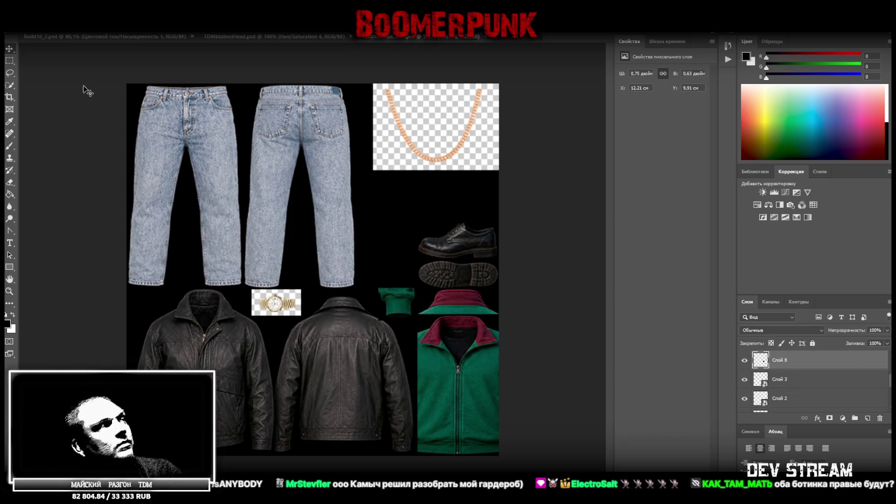
Outline the jacket collar with the polygonal lasso, then clear the selection.
right_click(11, 74)
click(48, 83)
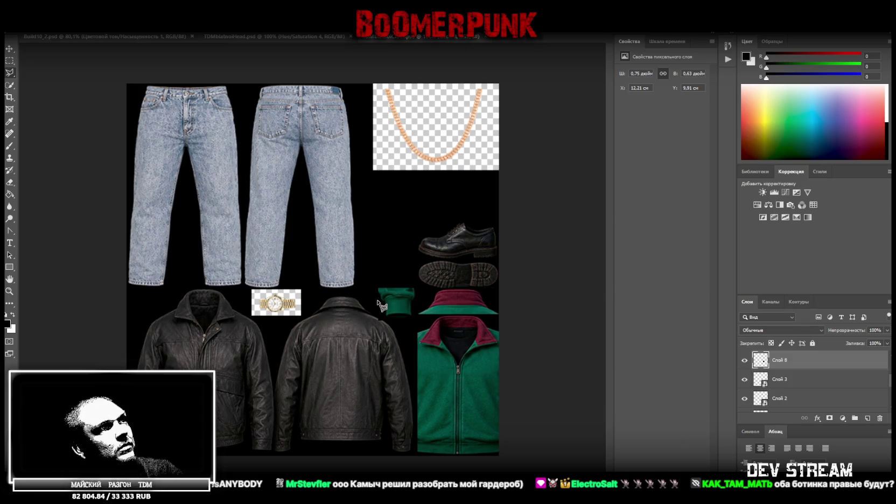
click(372, 294)
click(388, 323)
click(373, 331)
click(373, 295)
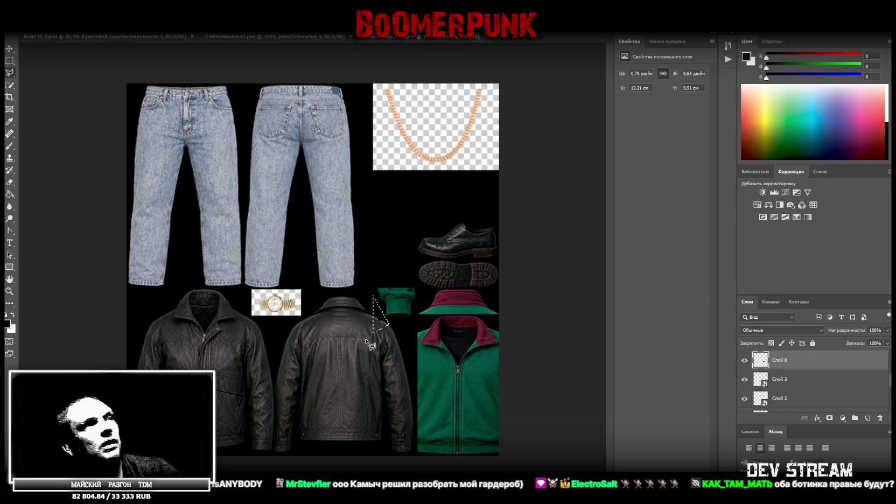
right_click(11, 73)
click(43, 73)
key(ctrl+d)
Save the texture sheet as PNG again, then return to Blockbench.
click(16, 25)
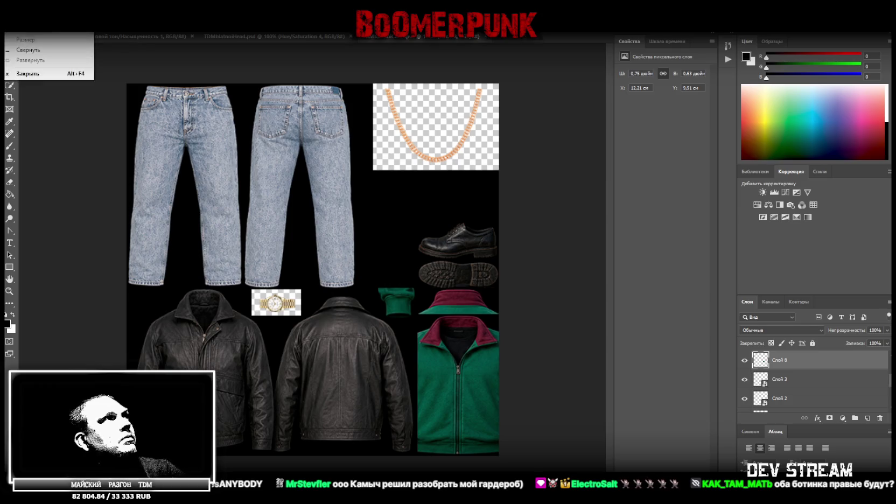
click(75, 110)
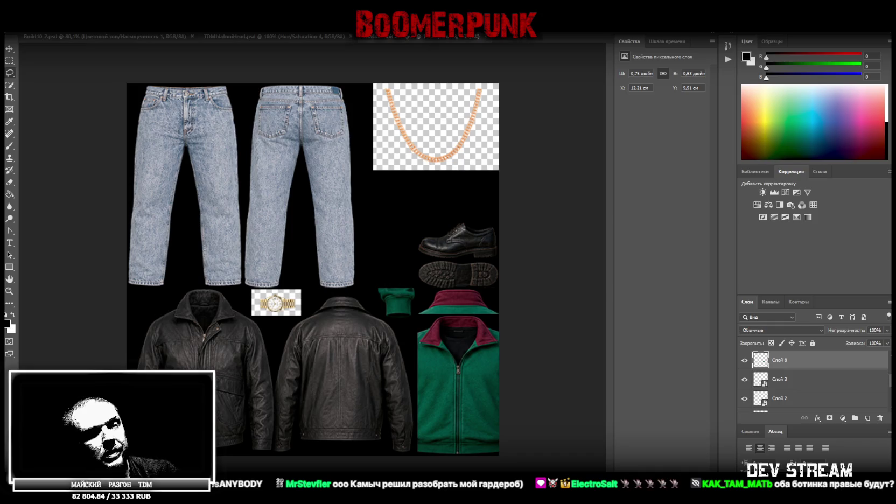
key(Return)
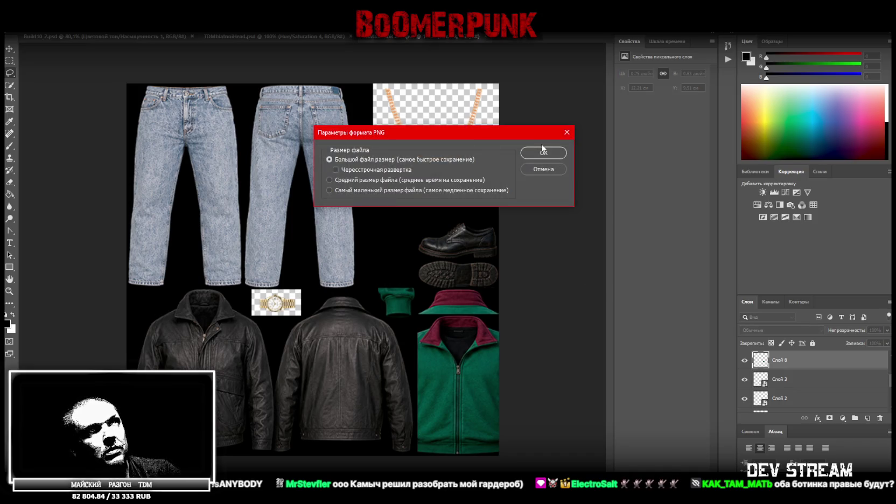
click(543, 152)
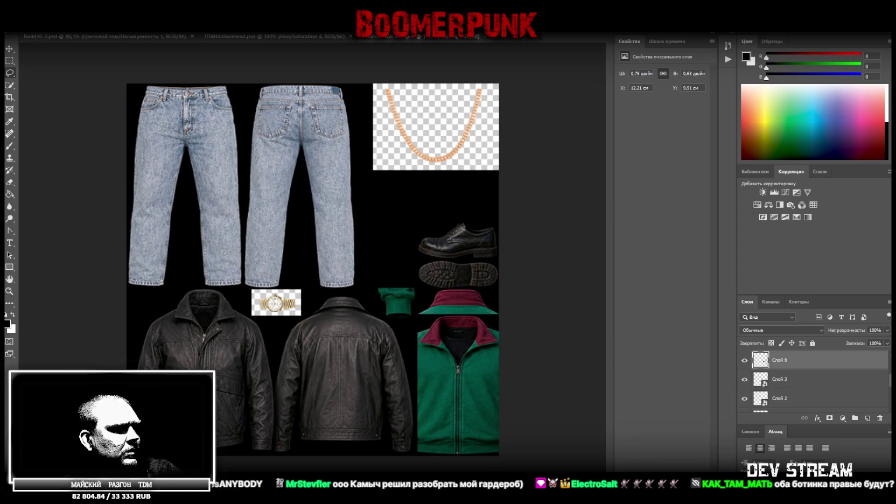
key(alt+Tab)
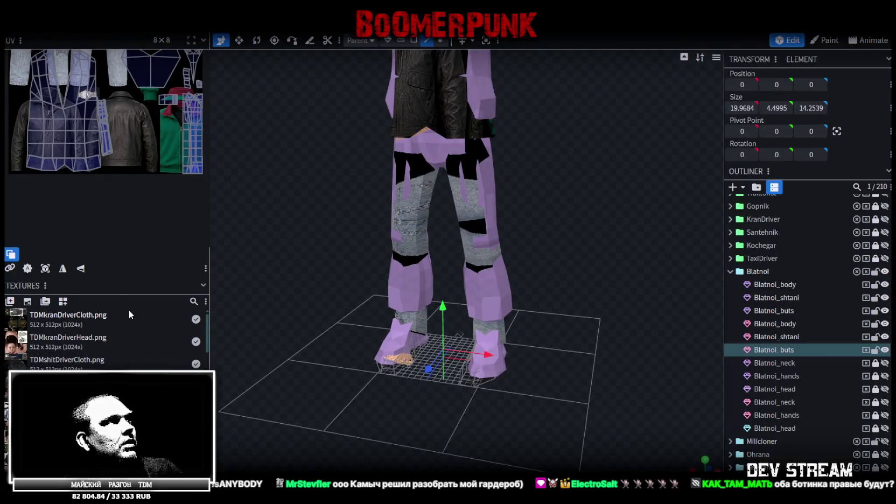
Refresh the clothing texture in the Textures panel from the newly saved file.
scroll(81, 334, down, 3)
scroll(49, 352, down, 2)
scroll(49, 351, down, 3)
scroll(49, 348, down, 2)
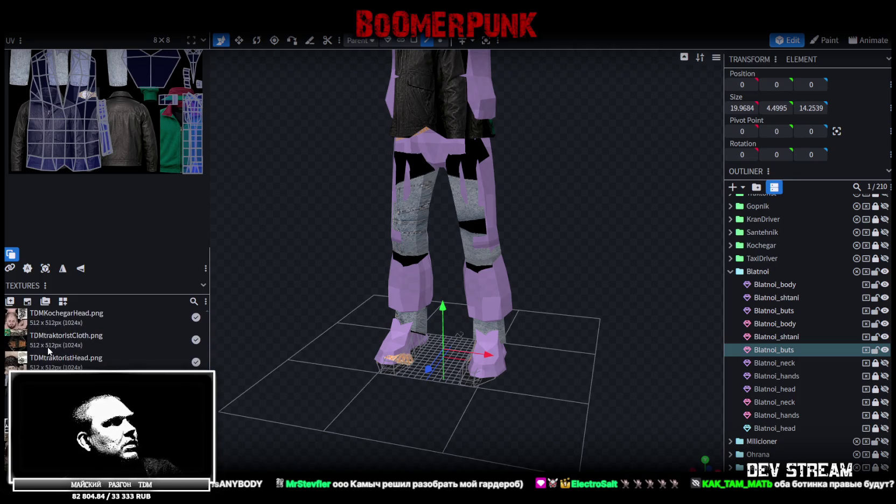
right_click(53, 355)
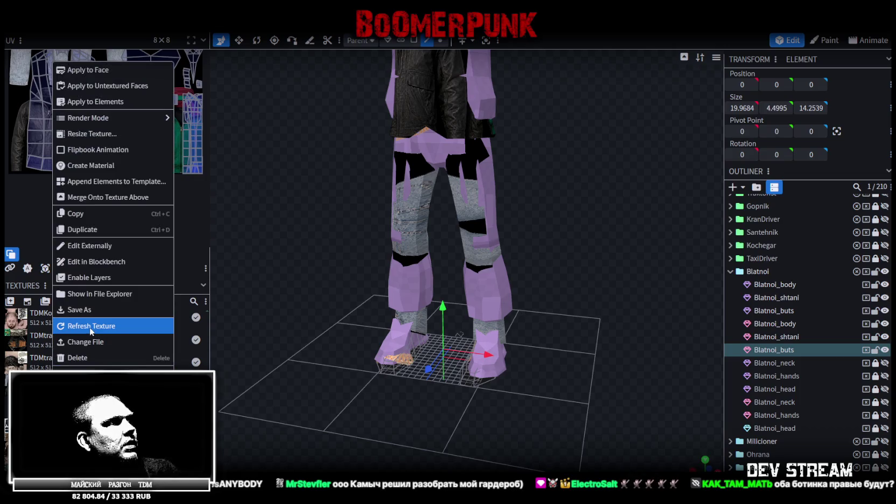
click(96, 333)
right_click(50, 384)
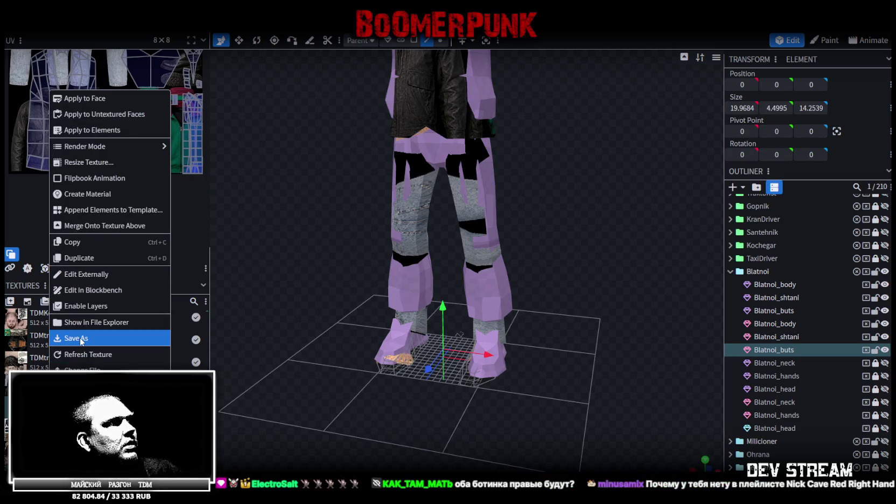
click(88, 354)
Bring the Chrome radio station page to the front.
scroll(459, 349, down, 3)
scroll(524, 327, down, 2)
scroll(567, 327, up, 3)
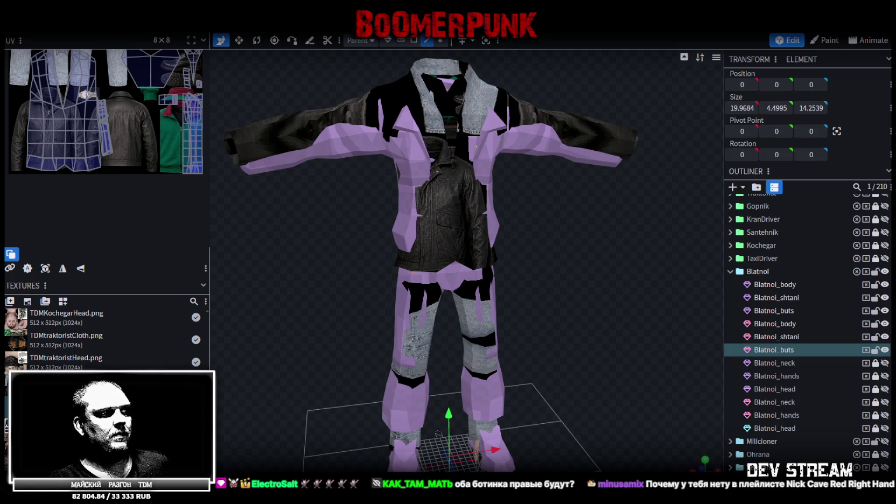
key(alt+Tab)
scroll(435, 218, up, 3)
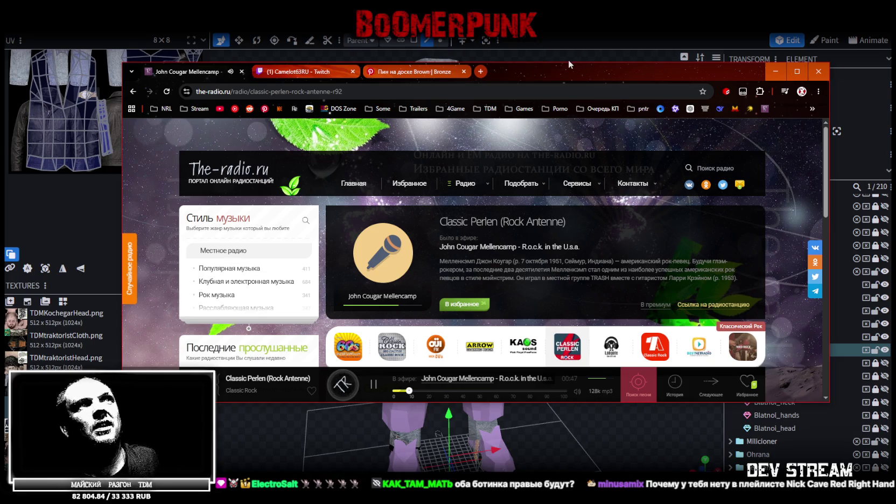
Minimise the Chrome radio station window.
click(776, 71)
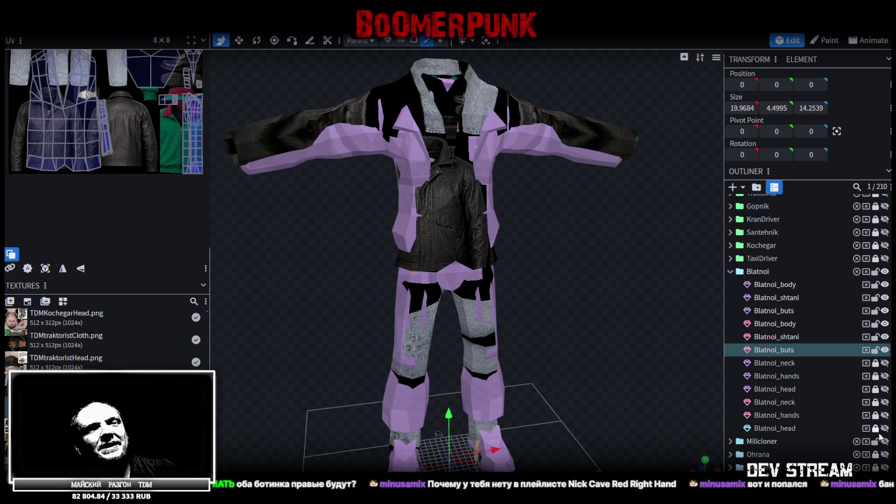
Hide the jacket part and orbit to a three-quarter view of the model.
mouse_move(573, 228)
mouse_down()
mouse_move(390, 257)
mouse_move(413, 213)
mouse_move(552, 226)
mouse_move(526, 233)
mouse_move(530, 249)
mouse_move(499, 239)
mouse_move(536, 231)
mouse_move(522, 244)
mouse_move(574, 253)
mouse_up()
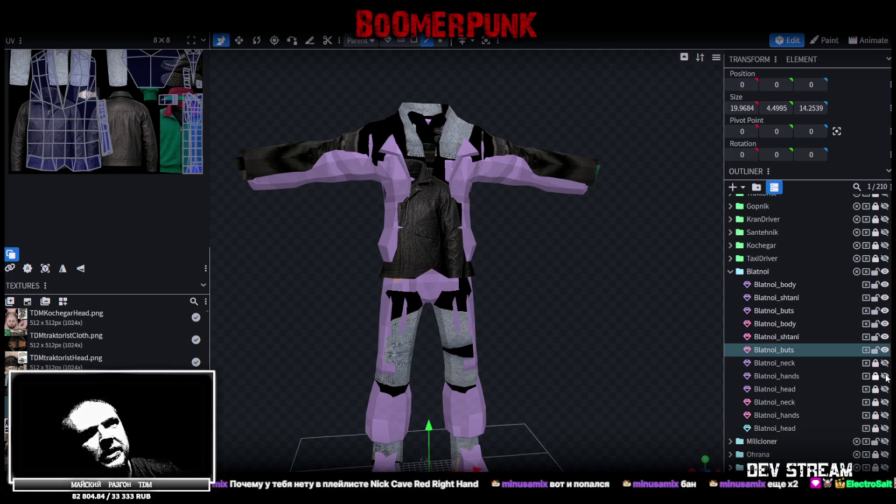
click(885, 323)
click(885, 324)
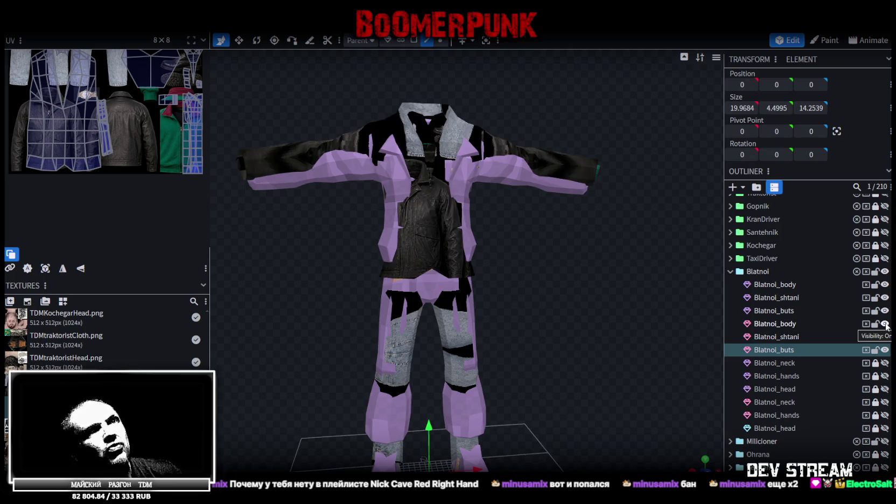
click(884, 324)
mouse_move(586, 281)
mouse_down()
mouse_move(503, 282)
mouse_move(544, 279)
mouse_up()
scroll(565, 277, up, 3)
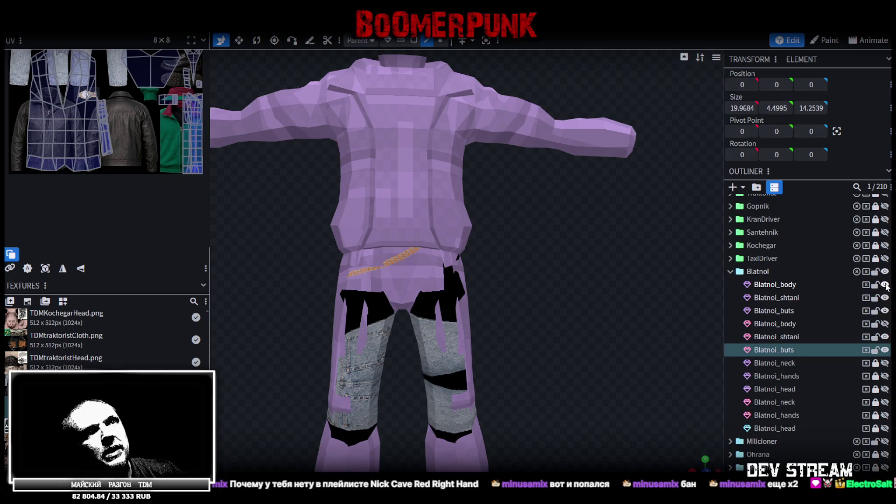
scroll(574, 345, down, 3)
scroll(562, 248, up, 4)
drag(561, 249, 536, 249)
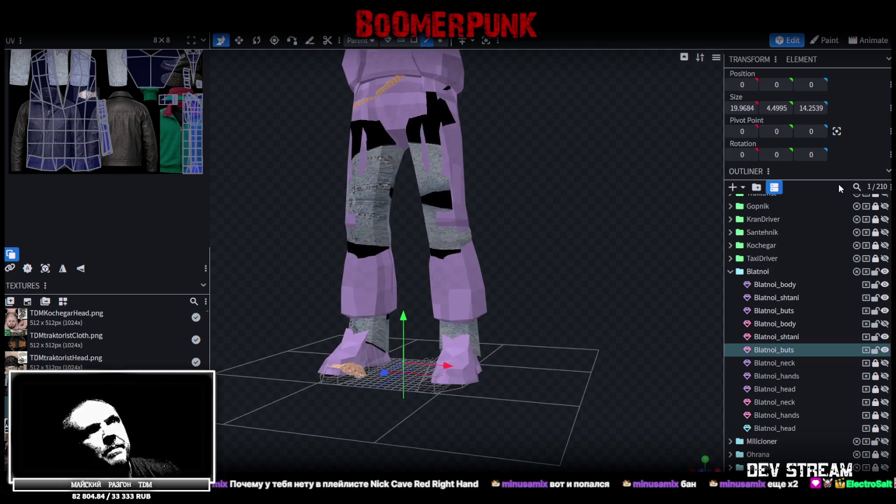
Hide the purple Blatnoi_shtani overlay and look around the legs and feet.
click(885, 298)
mouse_move(614, 250)
mouse_down()
mouse_move(420, 245)
mouse_move(488, 249)
mouse_move(479, 260)
mouse_up()
scroll(145, 202, down, 2)
scroll(146, 202, up, 2)
scroll(145, 202, up, 2)
scroll(535, 274, up, 3)
drag(534, 275, 511, 296)
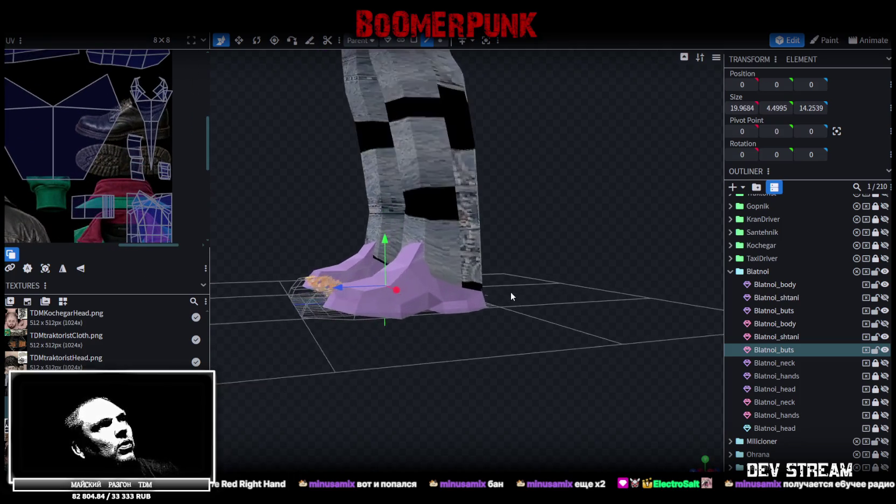
Hide the first pair of Blatnoi_buts shoes and select the leftover shoe mesh.
click(409, 257)
mouse_move(421, 259)
mouse_down()
mouse_move(560, 263)
mouse_move(518, 256)
mouse_move(638, 269)
mouse_up()
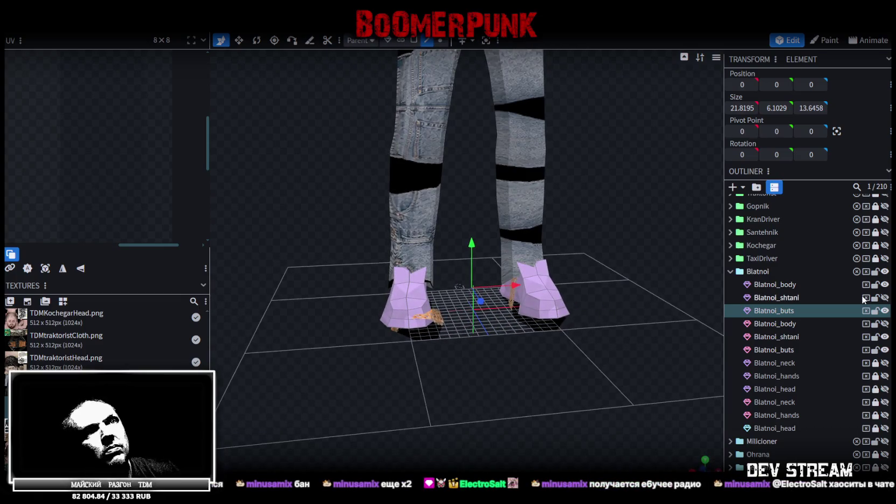
click(885, 351)
click(885, 350)
click(885, 311)
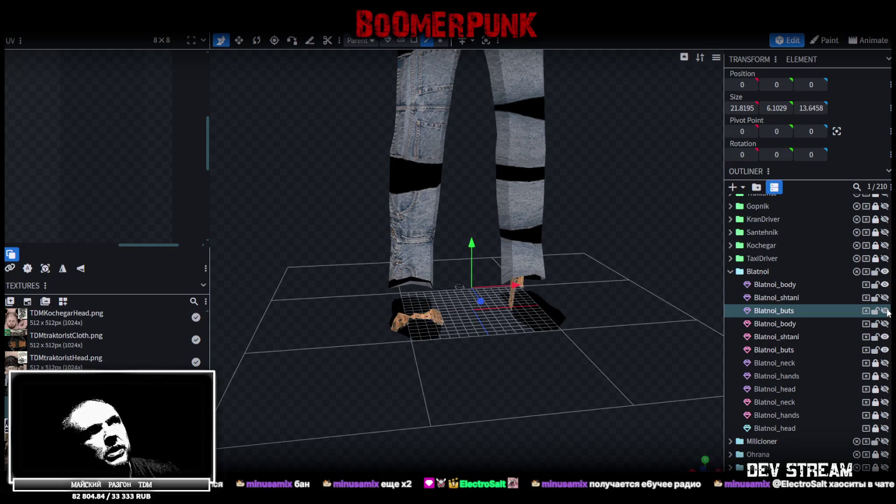
mouse_move(657, 339)
mouse_down()
mouse_move(550, 314)
mouse_move(533, 330)
mouse_move(453, 336)
mouse_up()
click(457, 335)
Switch to solid shading and delete the duplicate shoe mesh, keeping the shoes hidden.
key(z)
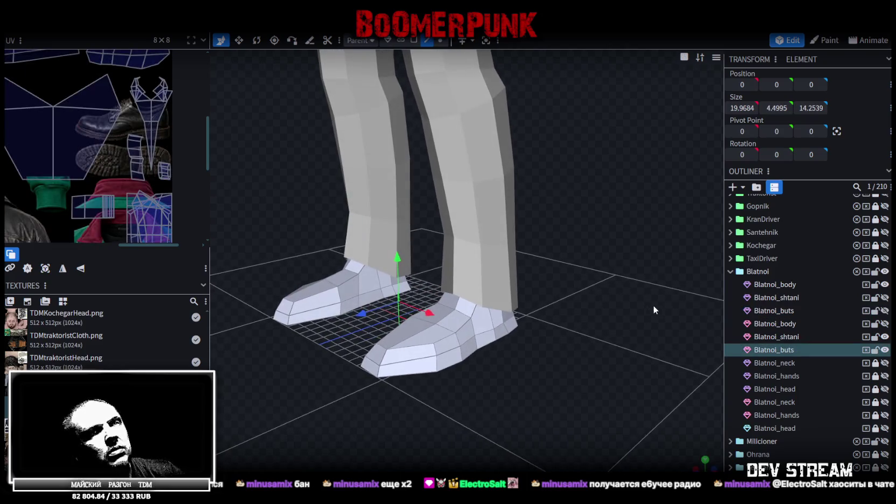
key(Delete)
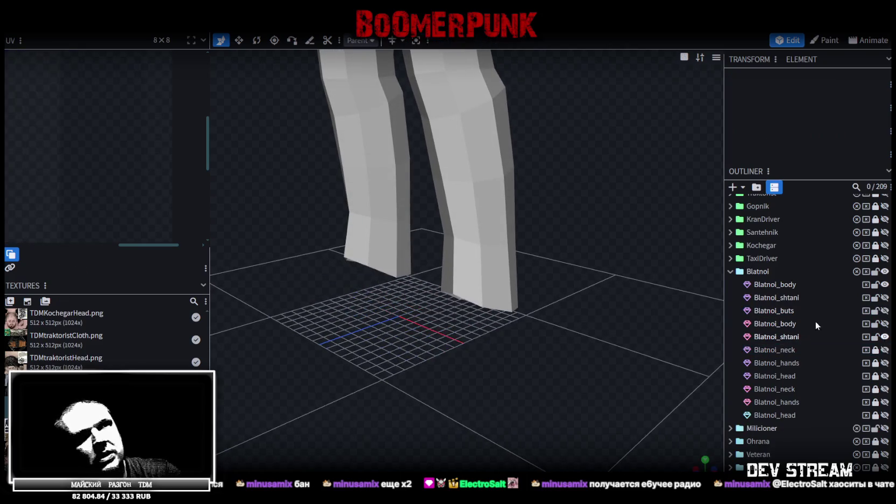
click(884, 311)
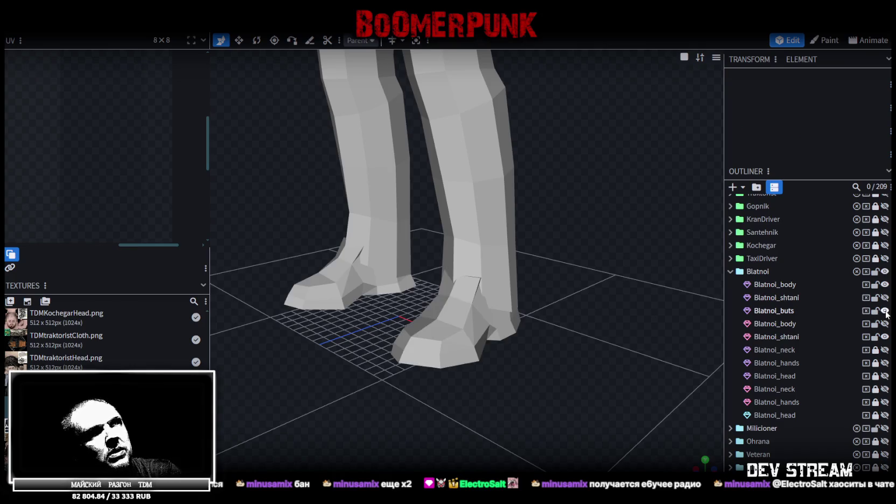
click(885, 311)
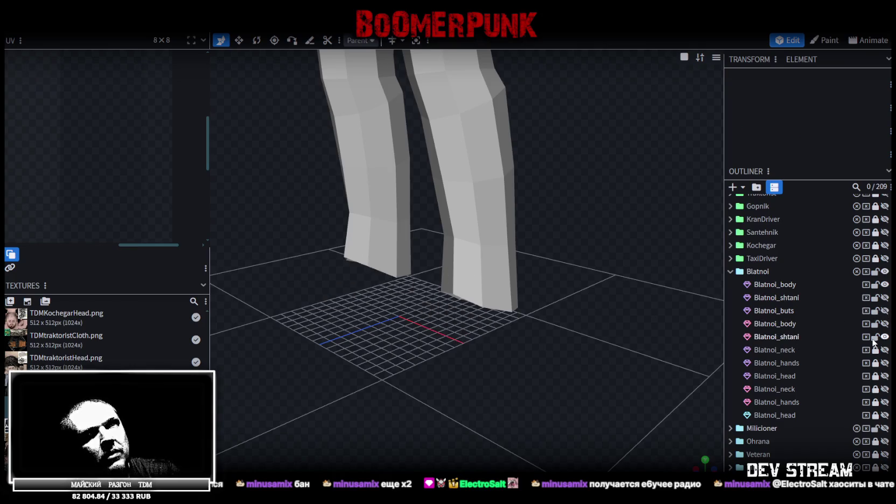
Move the second Blatnoi_shtani above the second Blatnoi_body and lock Blatnoi_body.
drag(795, 339, 789, 319)
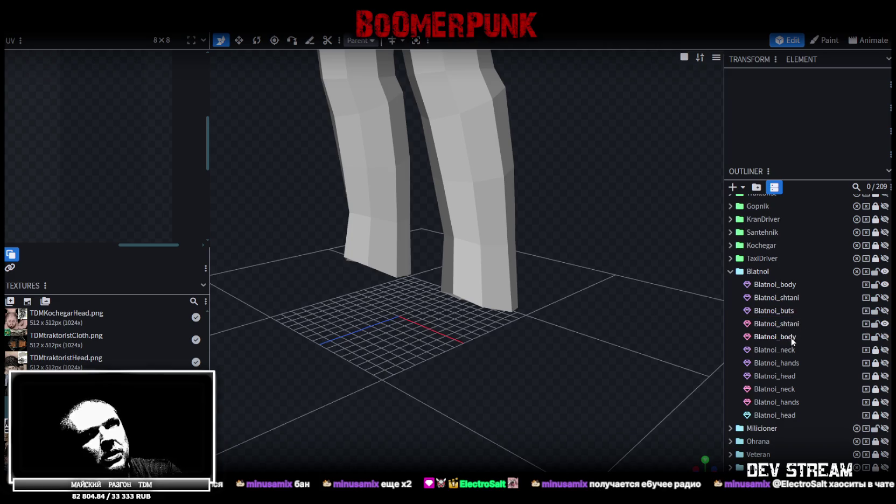
click(796, 339)
drag(598, 310, 590, 300)
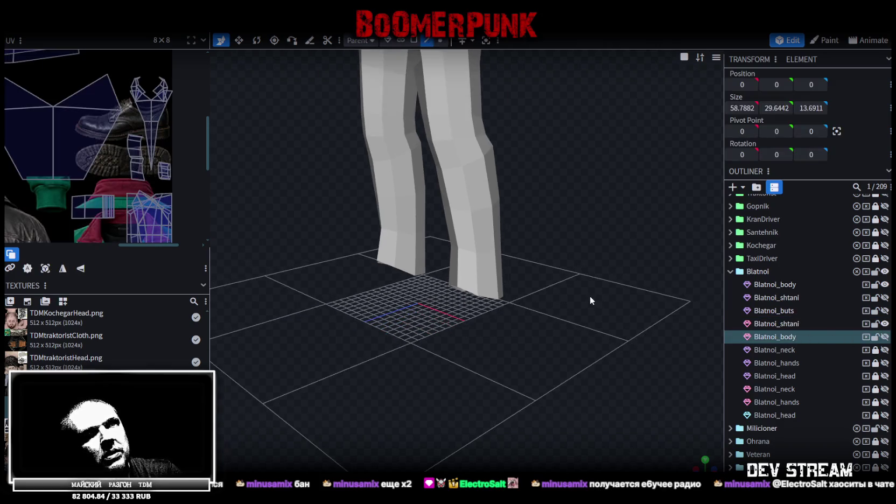
click(875, 338)
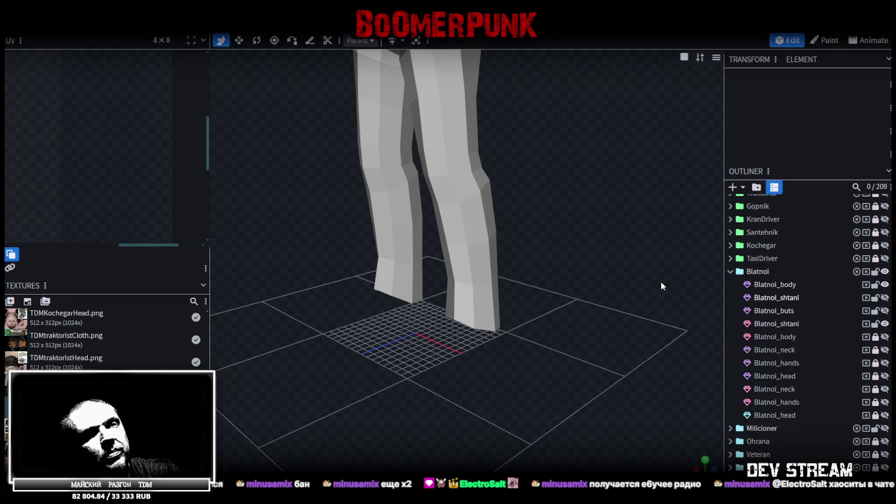
scroll(661, 282, down, 3)
scroll(545, 278, down, 3)
scroll(572, 275, down, 2)
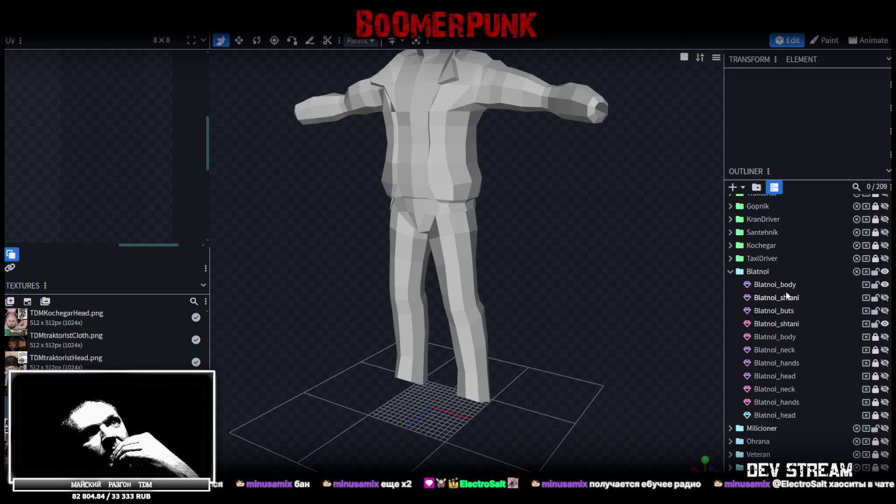
mouse_move(627, 266)
mouse_down()
mouse_move(612, 267)
mouse_move(619, 265)
mouse_up()
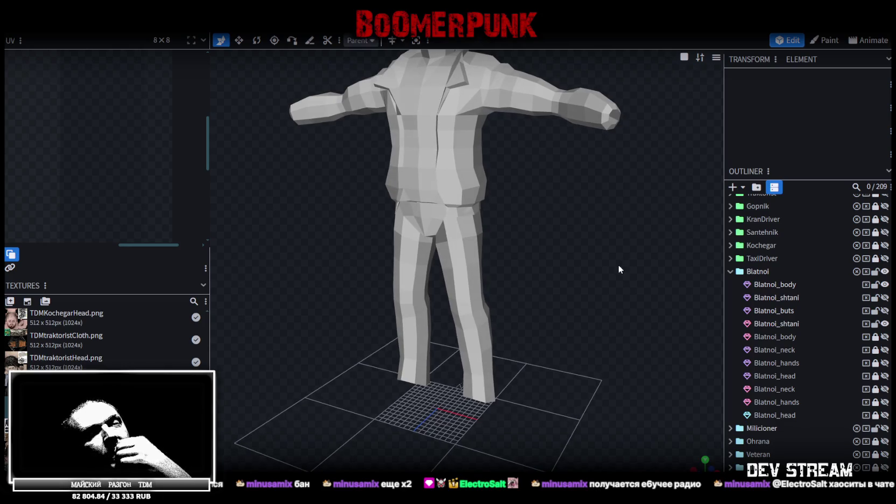
Hide every Blatnoi part except the jacket and trousers, then select the duplicate Blatnoi_shtani.
click(884, 284)
click(884, 285)
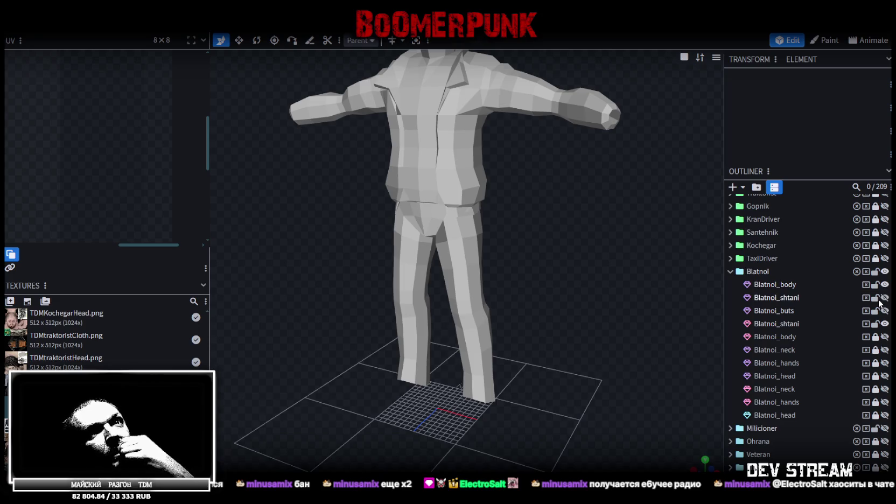
click(885, 272)
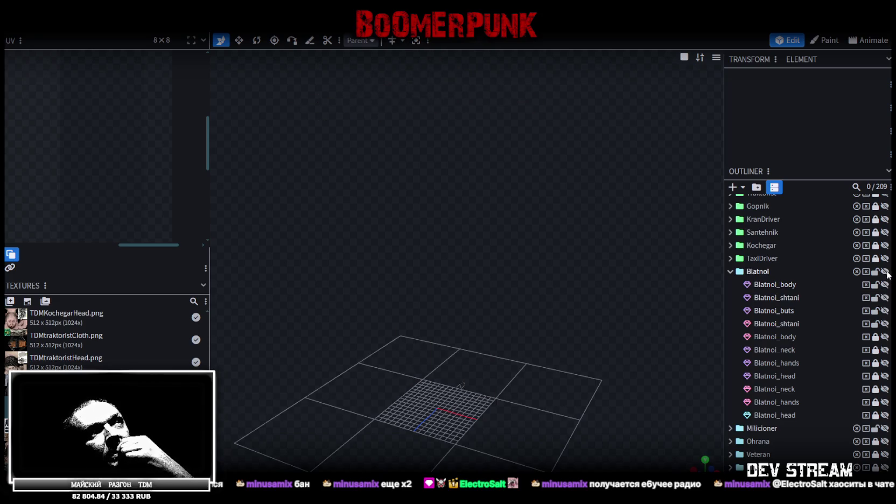
click(885, 272)
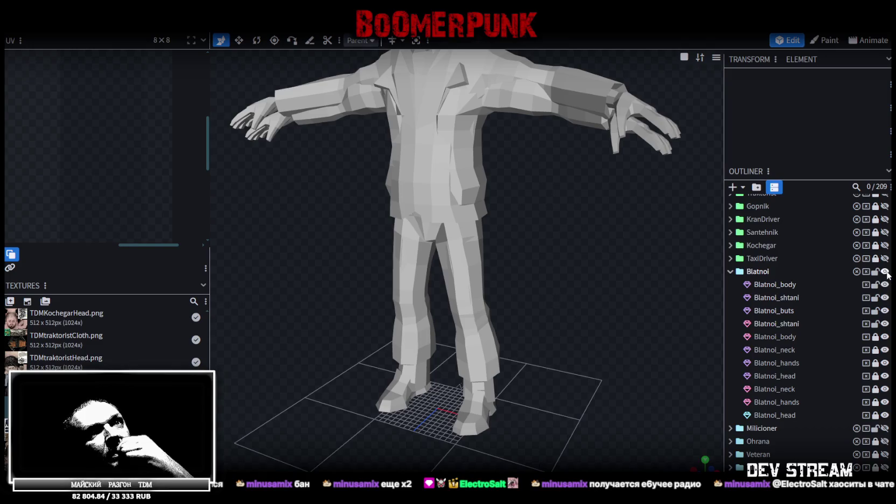
click(886, 272)
click(885, 284)
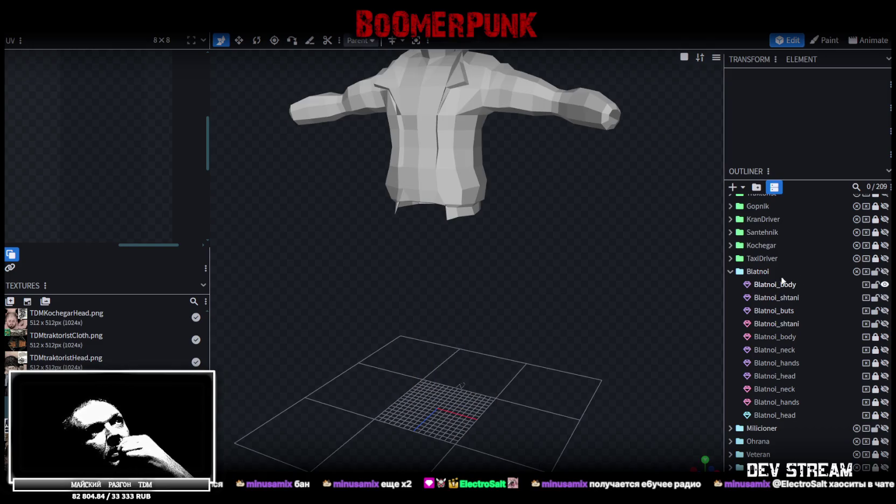
mouse_move(572, 233)
mouse_down()
mouse_move(604, 296)
mouse_move(634, 283)
mouse_move(544, 282)
mouse_move(589, 287)
mouse_up()
mouse_move(700, 274)
mouse_down()
mouse_move(546, 271)
mouse_move(647, 280)
mouse_up()
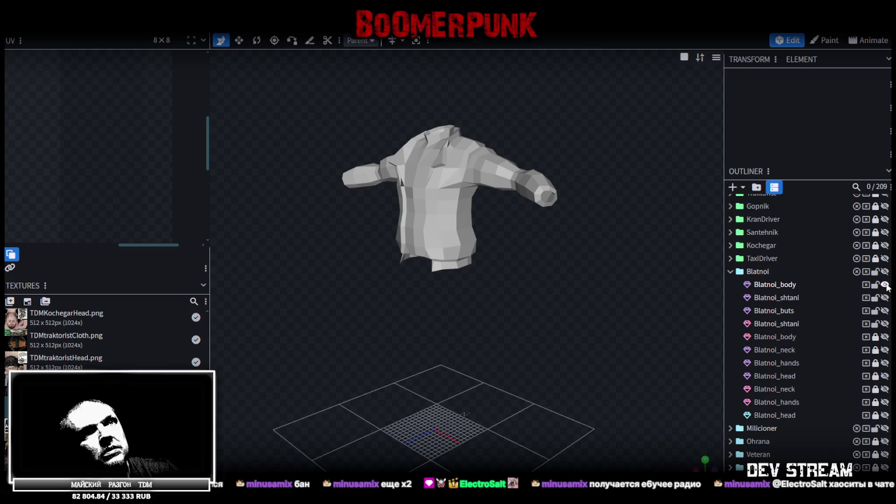
click(885, 324)
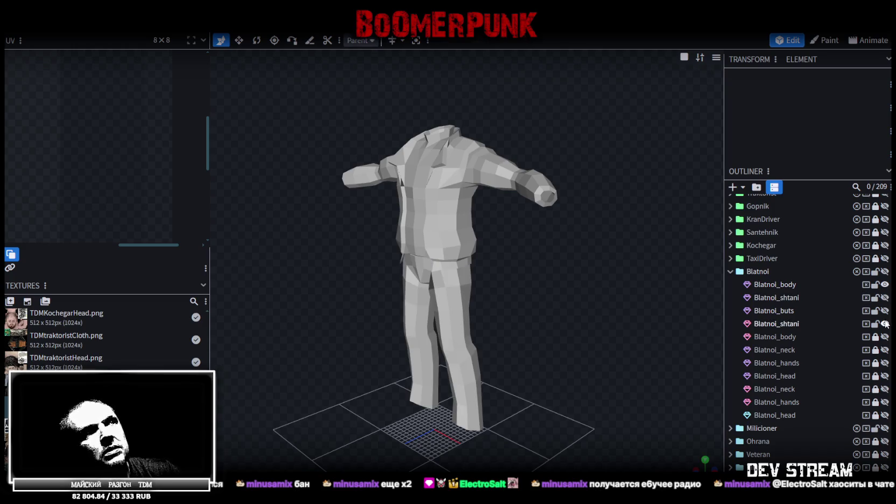
click(790, 299)
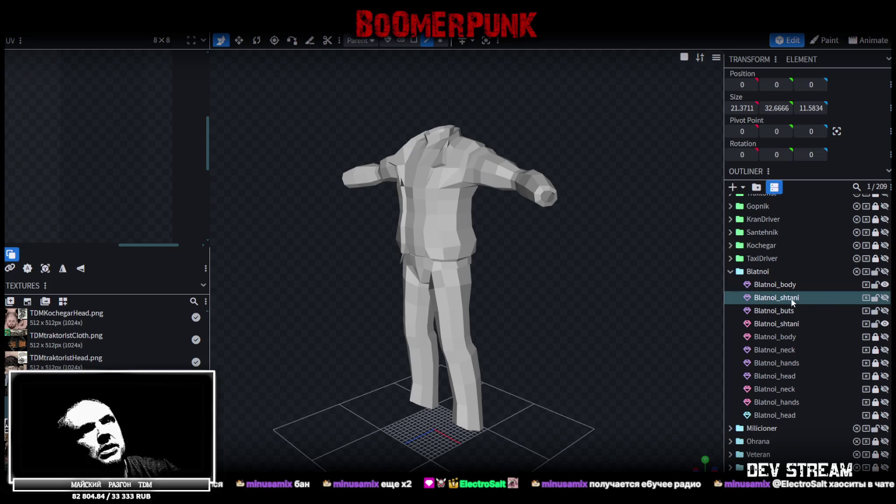
Delete the duplicate Blatnoi_shtani mesh and select the remaining trousers.
key(Delete)
click(787, 297)
click(786, 311)
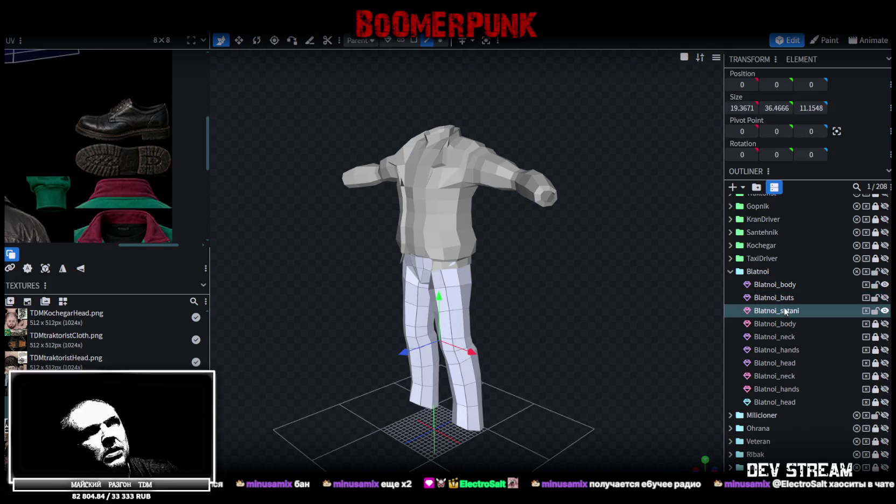
Box-select the trousers' top waistband faces, then pick a face on the jacket.
mouse_move(544, 354)
mouse_down()
mouse_move(592, 325)
mouse_move(551, 325)
mouse_move(558, 312)
mouse_move(635, 311)
mouse_move(585, 333)
mouse_move(603, 314)
mouse_up()
scroll(558, 308, up, 5)
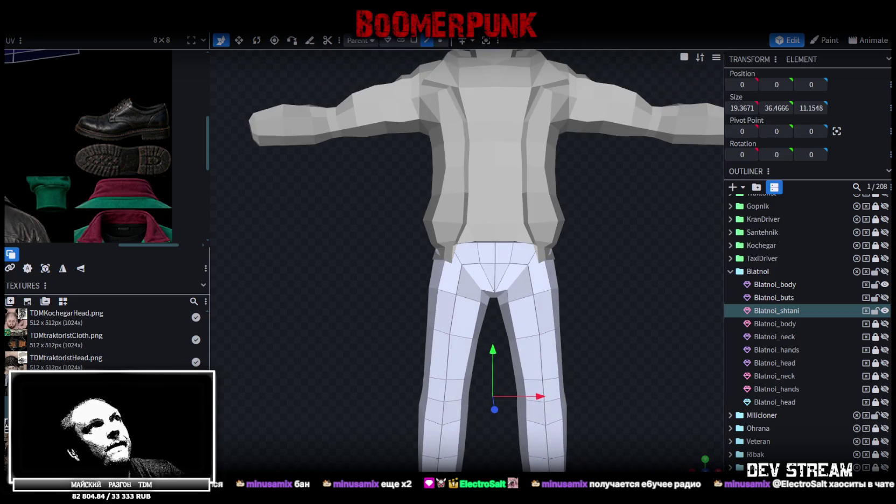
mouse_move(350, 191)
mouse_down()
mouse_move(611, 255)
mouse_move(472, 216)
mouse_move(479, 237)
mouse_move(613, 249)
mouse_up()
click(555, 237)
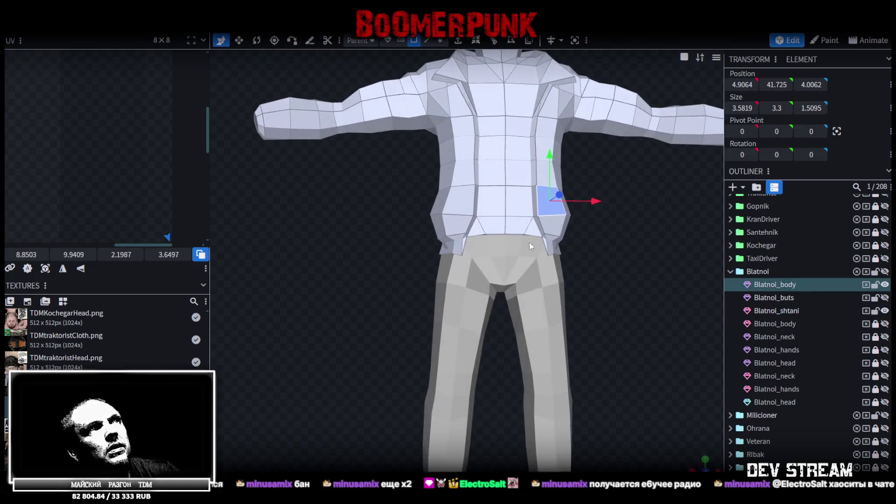
Box-select the jacket's bottom hem band of faces in face selection mode.
drag(373, 290, 620, 226)
scroll(567, 237, up, 1)
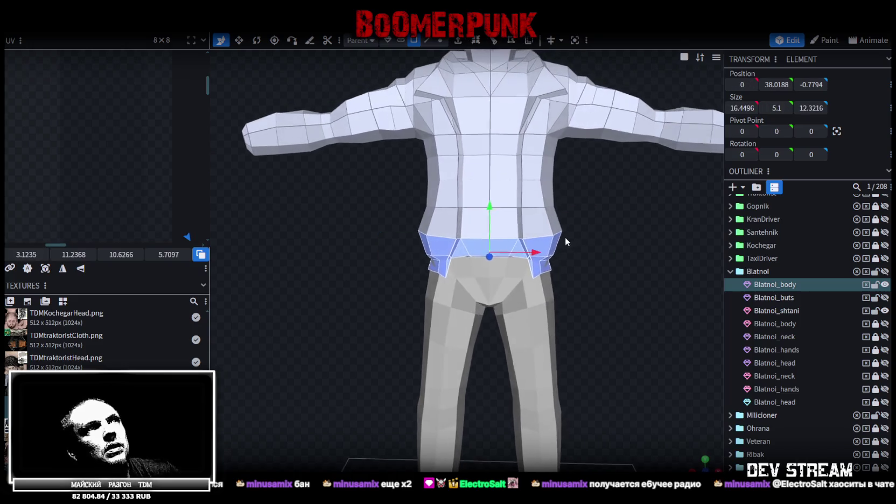
drag(567, 240, 573, 239)
key(ctrl+c)
key(ctrl+v)
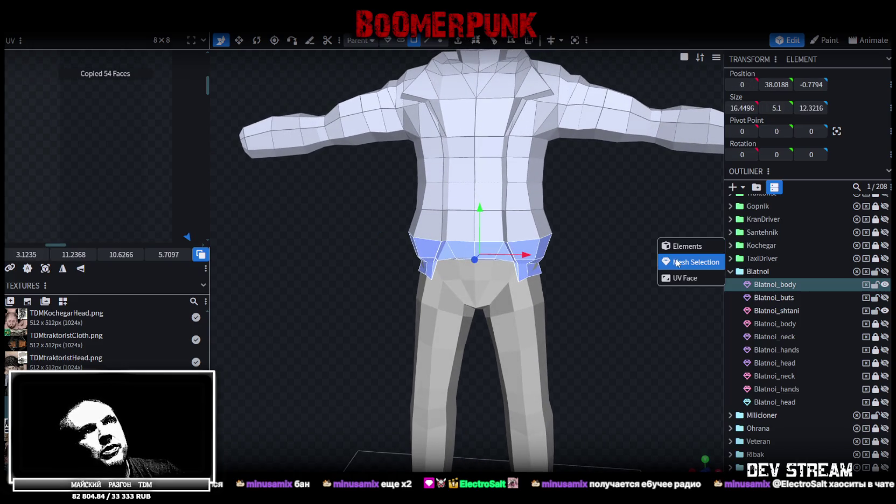
click(659, 261)
Split the selected hem faces into a separate mesh and hide the jacket.
right_click(536, 248)
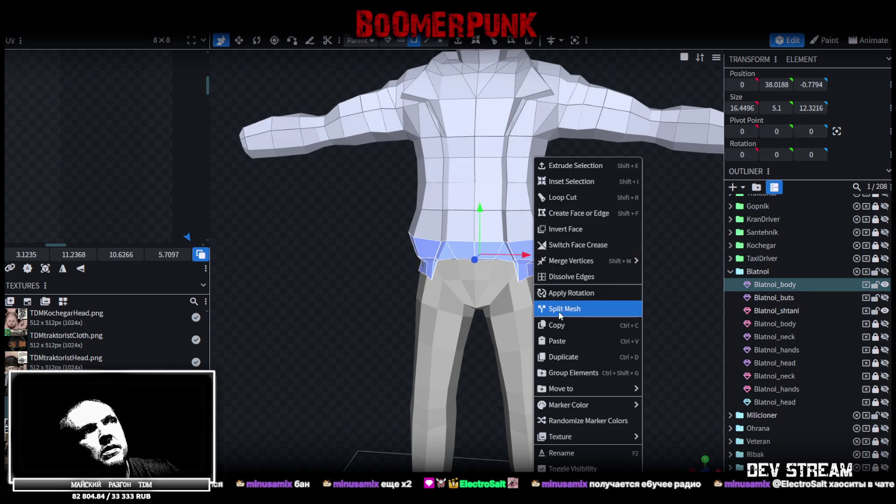
click(577, 305)
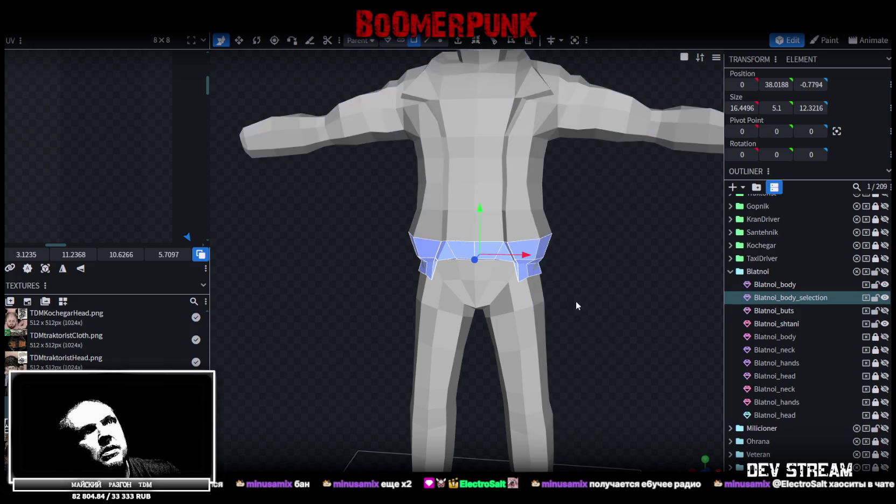
click(885, 285)
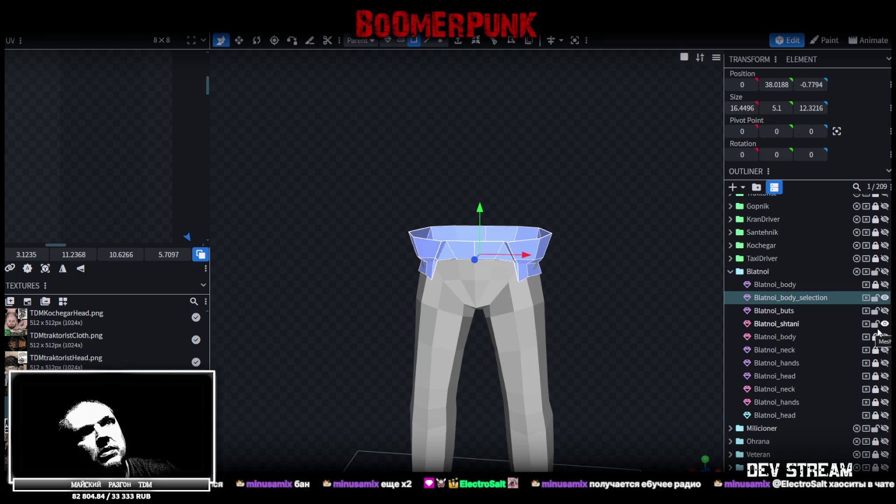
Move Blatnoi_shtani above Blatnoi_buts in the Outliner.
mouse_move(627, 249)
mouse_down()
mouse_move(646, 296)
mouse_move(634, 238)
mouse_move(556, 208)
mouse_up()
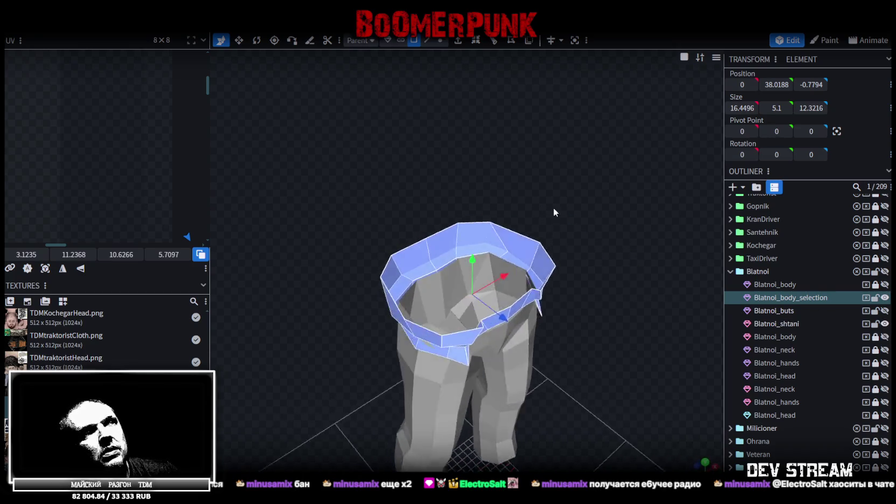
scroll(556, 208, up, 3)
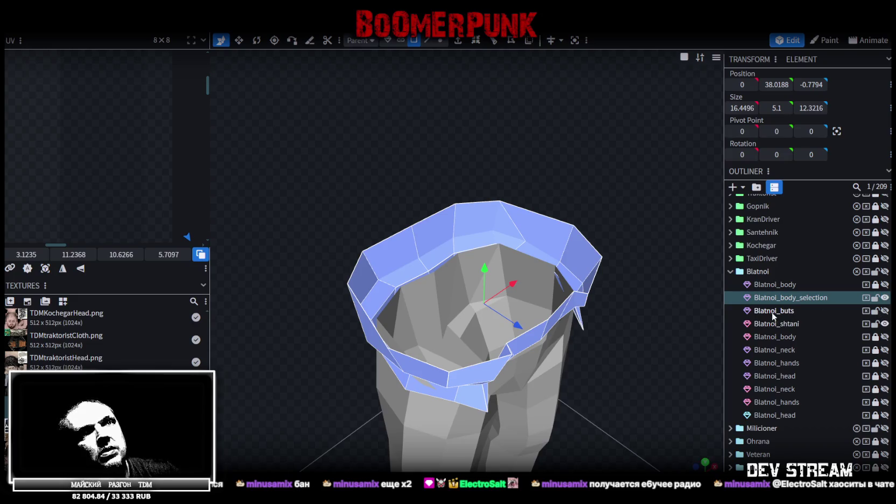
drag(780, 323, 790, 312)
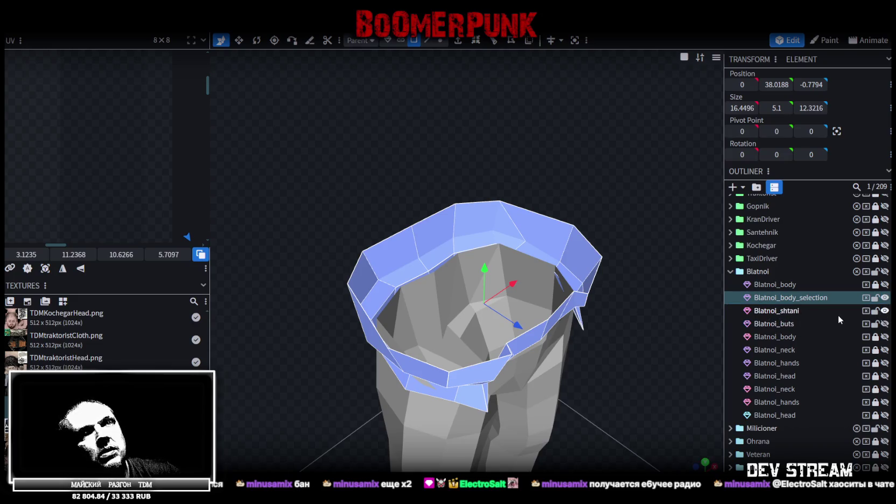
Merge Blatnoi_shtani and Blatnoi_body_selection into one mesh with Merge Meshes.
click(781, 311)
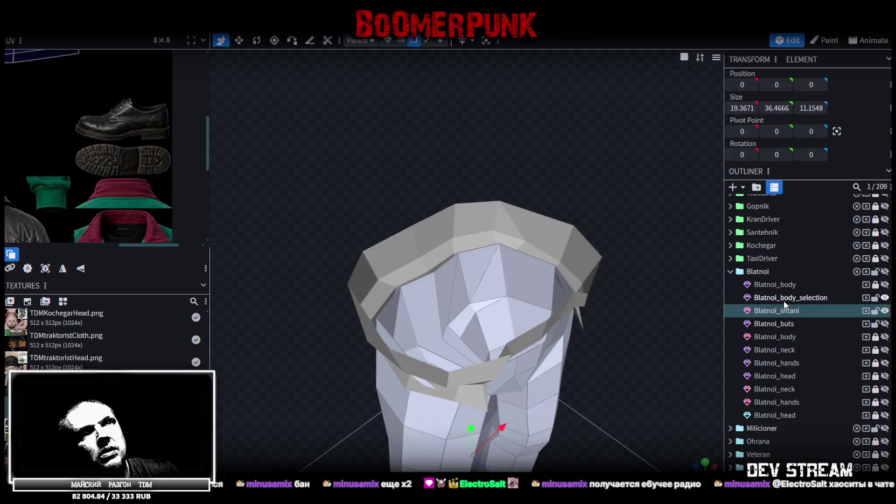
ctrl+click(783, 299)
right_click(783, 300)
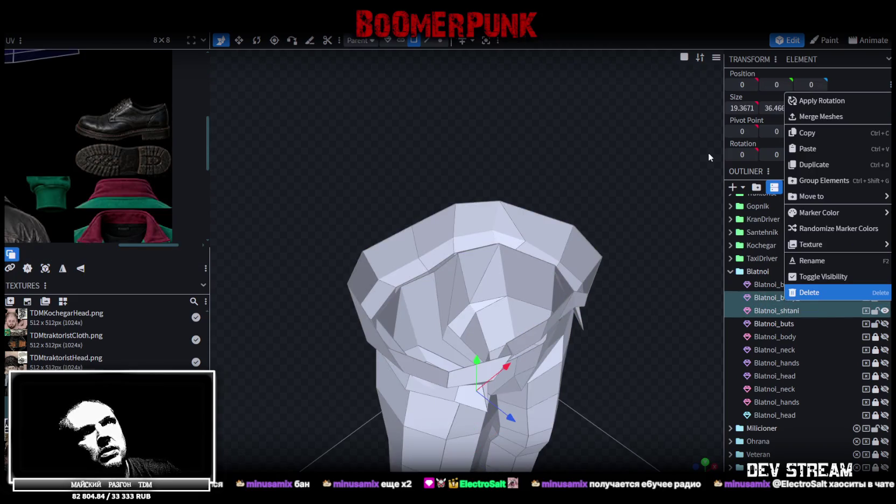
click(823, 116)
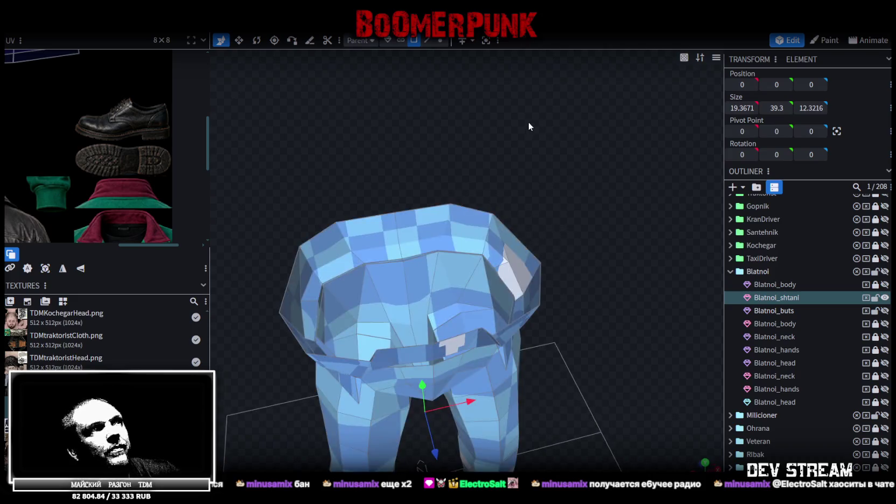
scroll(527, 147, up, 5)
In Edge mode, select a run of edges along the trousers' inner waist rim.
mouse_move(544, 132)
mouse_down()
mouse_move(631, 194)
mouse_move(447, 172)
mouse_move(601, 178)
mouse_move(587, 191)
mouse_move(614, 185)
mouse_move(597, 195)
mouse_move(517, 53)
mouse_move(544, 100)
mouse_move(580, 93)
mouse_move(575, 174)
mouse_move(474, 183)
mouse_move(415, 162)
mouse_move(438, 104)
mouse_move(460, 91)
mouse_move(471, 116)
mouse_move(534, 158)
mouse_move(614, 269)
mouse_move(575, 278)
mouse_move(572, 264)
mouse_move(640, 233)
mouse_up()
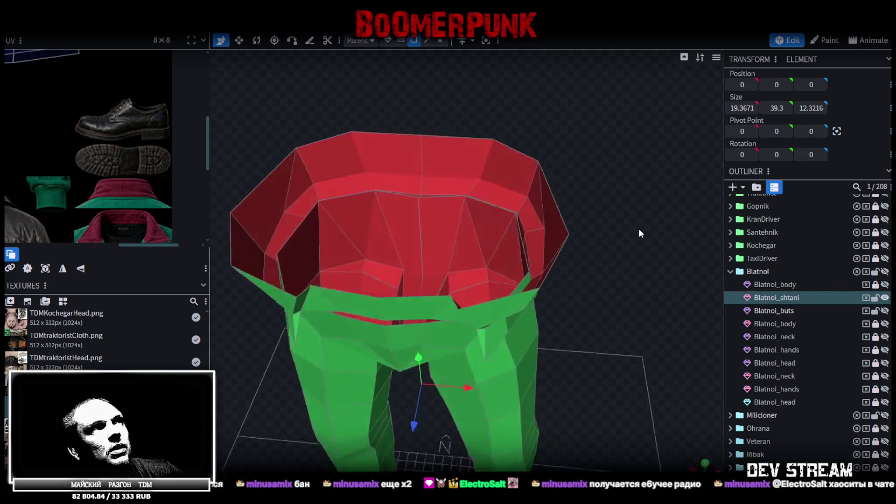
click(353, 196)
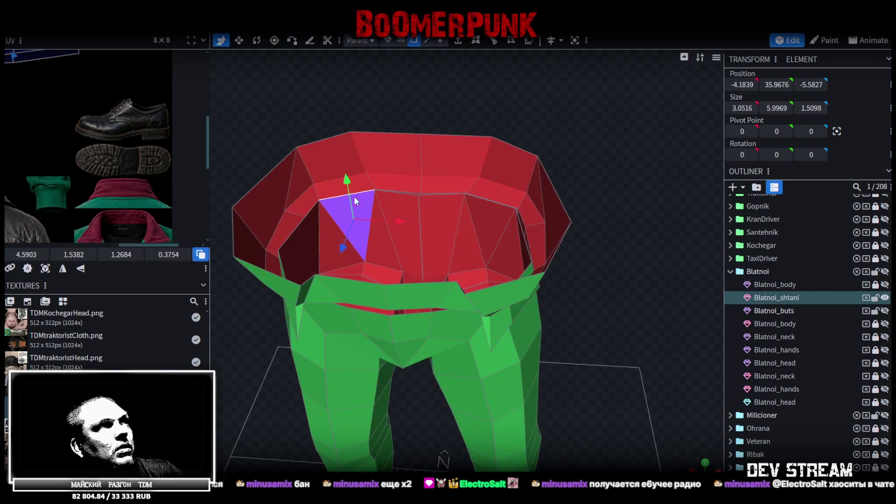
click(427, 46)
shift+click(411, 195)
shift+click(439, 195)
shift+click(483, 199)
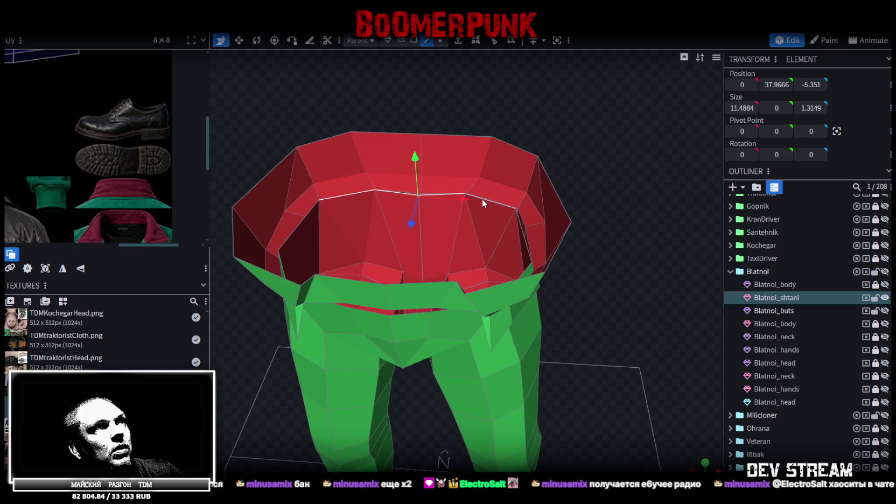
Drag the selected rim edges down one unit to Position Y 36.9666.
drag(614, 221, 711, 207)
drag(446, 164, 441, 185)
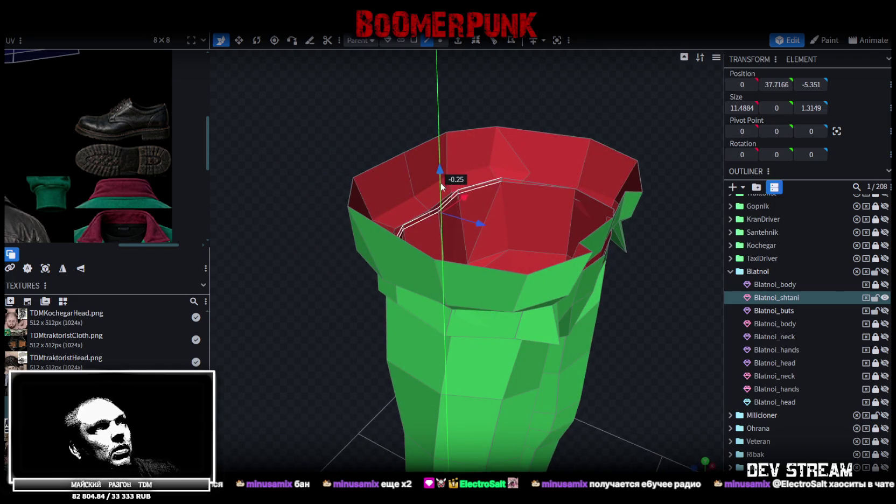
mouse_move(611, 97)
mouse_down()
mouse_move(595, 146)
mouse_move(653, 131)
mouse_move(532, 211)
mouse_move(479, 224)
mouse_move(579, 194)
mouse_move(591, 200)
mouse_move(660, 124)
mouse_move(563, 210)
mouse_move(530, 223)
mouse_move(589, 199)
mouse_move(582, 224)
mouse_move(600, 233)
mouse_move(510, 107)
mouse_up()
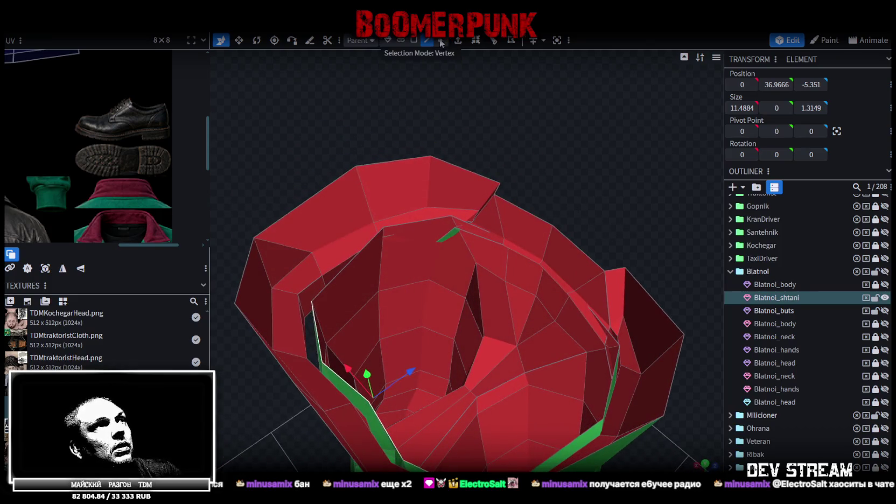
In Vertex mode, weld the overlapping waistband vertices with Merge Vertices.
click(440, 42)
scroll(456, 174, up, 2)
click(446, 201)
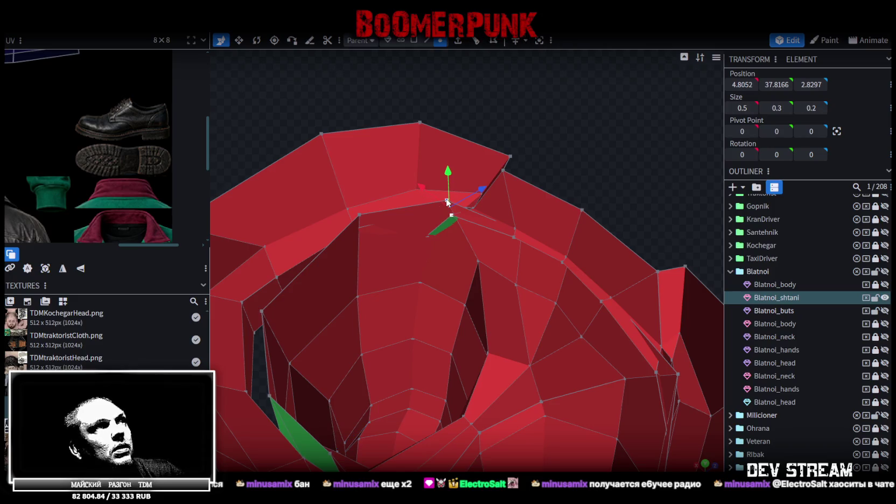
right_click(446, 200)
click(576, 257)
mouse_move(535, 176)
mouse_down()
mouse_move(513, 157)
mouse_move(478, 194)
mouse_move(495, 173)
mouse_move(509, 183)
mouse_move(512, 161)
mouse_move(563, 178)
mouse_move(604, 144)
mouse_move(610, 124)
mouse_move(603, 127)
mouse_move(619, 146)
mouse_move(463, 212)
mouse_move(525, 152)
mouse_move(493, 170)
mouse_move(390, 156)
mouse_move(292, 122)
mouse_move(241, 57)
mouse_move(285, 51)
mouse_move(416, 140)
mouse_move(464, 149)
mouse_move(381, 191)
mouse_up()
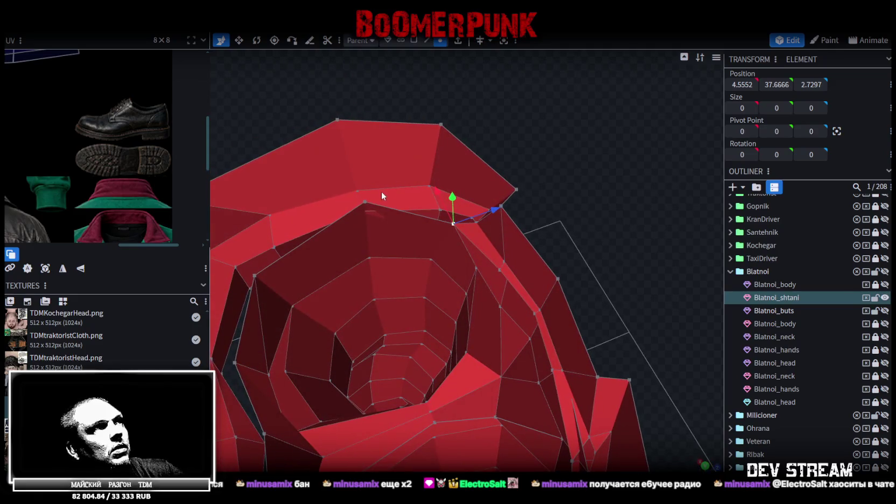
Try lowering another waistband vertex by 1.5 units, then undo that move.
click(364, 198)
mouse_move(530, 129)
mouse_down()
mouse_move(579, 129)
mouse_move(568, 96)
mouse_up()
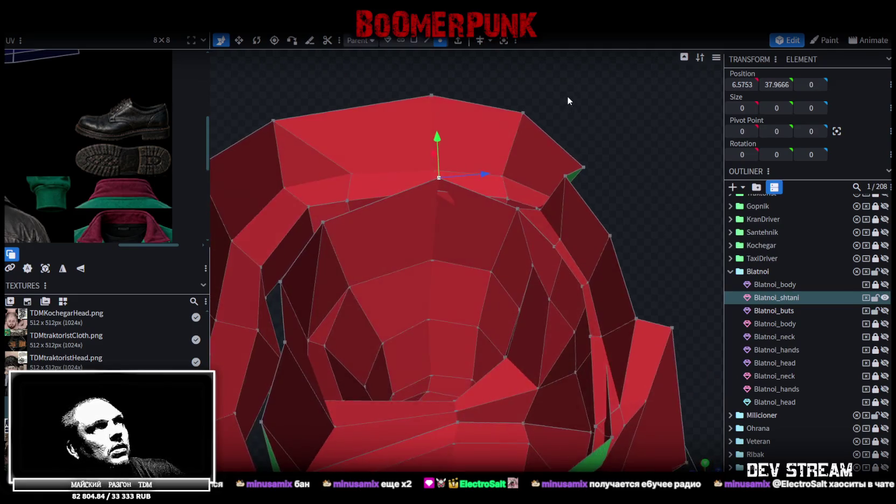
drag(437, 135, 439, 170)
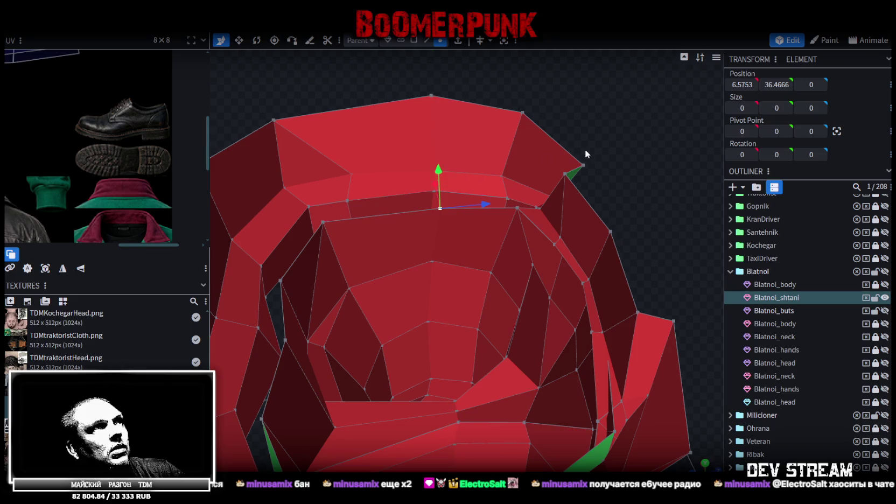
drag(585, 149, 589, 202)
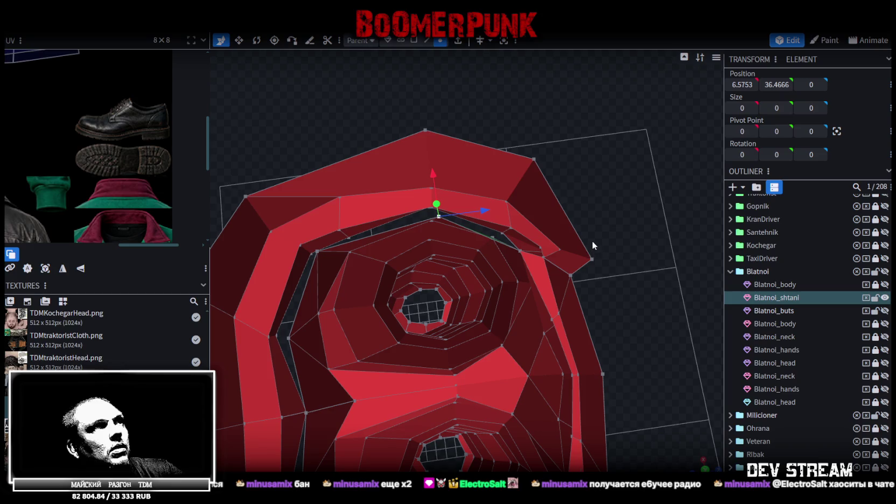
scroll(591, 236, down, 2)
scroll(592, 239, down, 2)
scroll(593, 238, up, 5)
drag(586, 212, 596, 214)
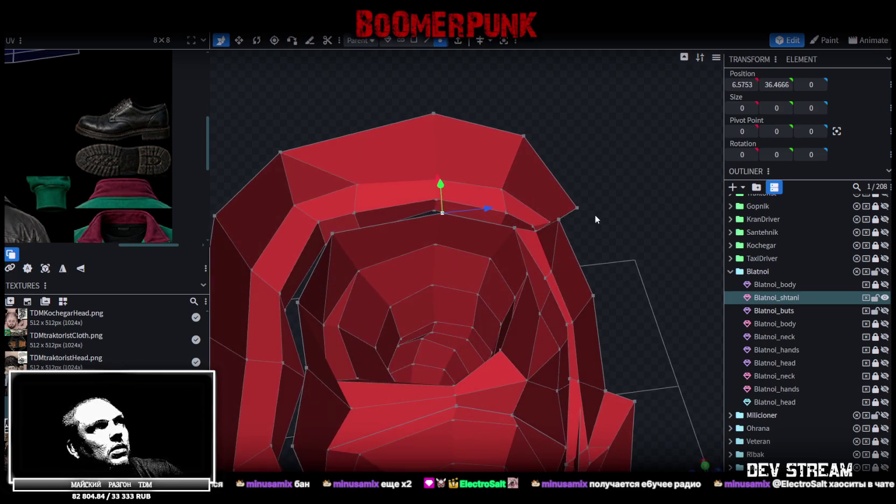
key(ctrl+z)
mouse_move(603, 241)
mouse_down()
mouse_move(623, 228)
mouse_move(544, 142)
mouse_up()
drag(617, 338, 651, 323)
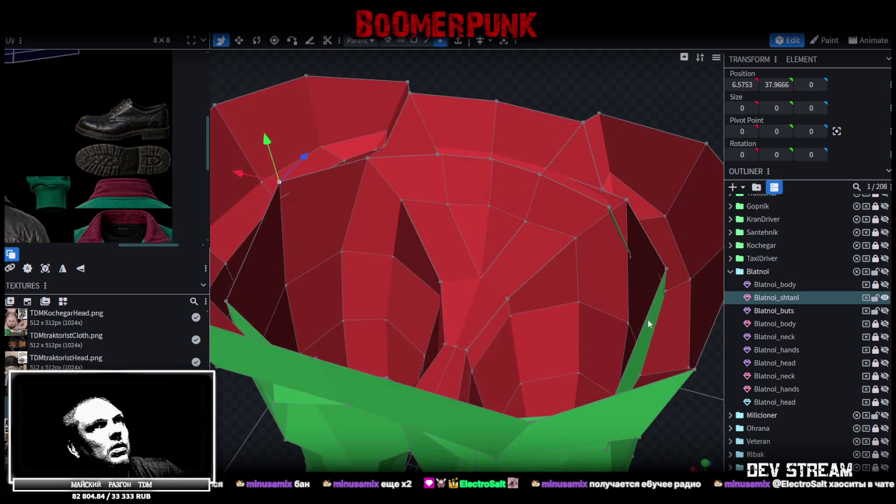
Lower two waistband vertices to Y 36.6666 and resize their spacing to Size X 12.7505.
shift+click(664, 268)
scroll(494, 230, down, 3)
drag(462, 209, 462, 226)
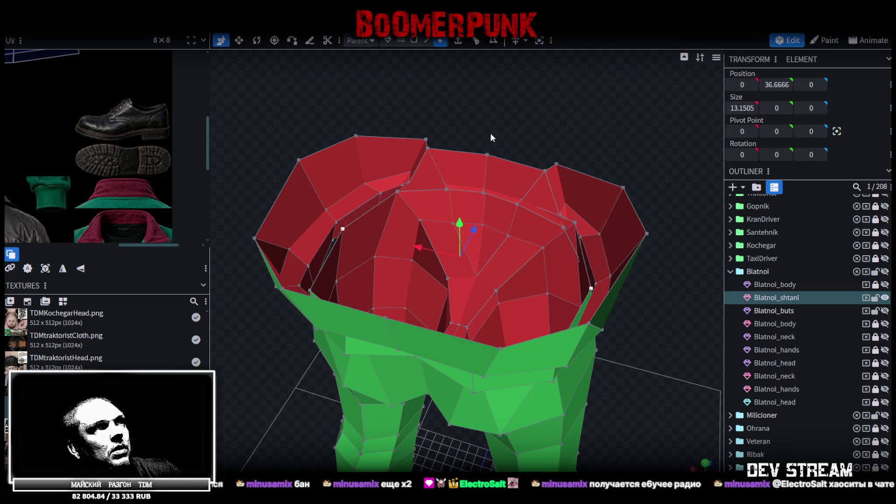
key(KP_1)
key(v)
drag(531, 296, 533, 299)
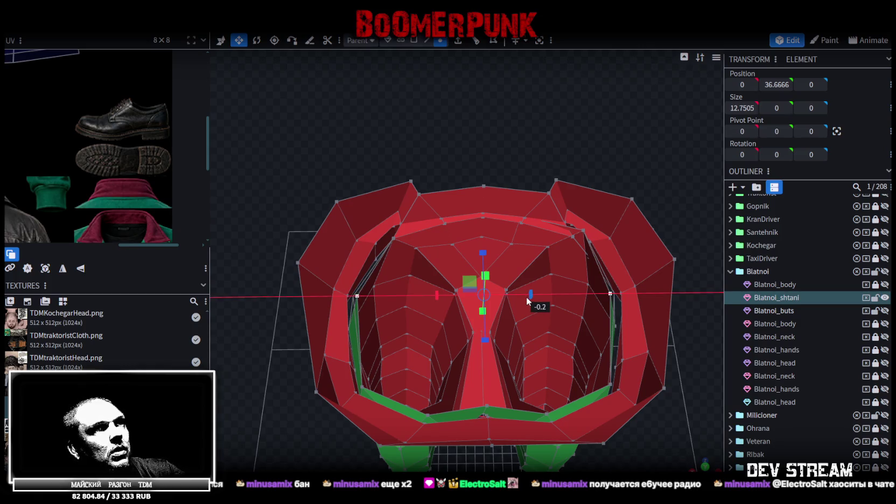
mouse_move(538, 180)
mouse_down()
mouse_move(538, 164)
mouse_move(392, 157)
mouse_move(360, 165)
mouse_move(430, 158)
mouse_move(376, 138)
mouse_move(346, 97)
mouse_move(327, 92)
mouse_move(316, 34)
mouse_move(307, 51)
mouse_move(310, 141)
mouse_move(424, 134)
mouse_move(424, 160)
mouse_move(524, 172)
mouse_move(482, 169)
mouse_move(490, 144)
mouse_up()
Push the two selected vertices back along Z to -0.4.
drag(420, 247, 503, 294)
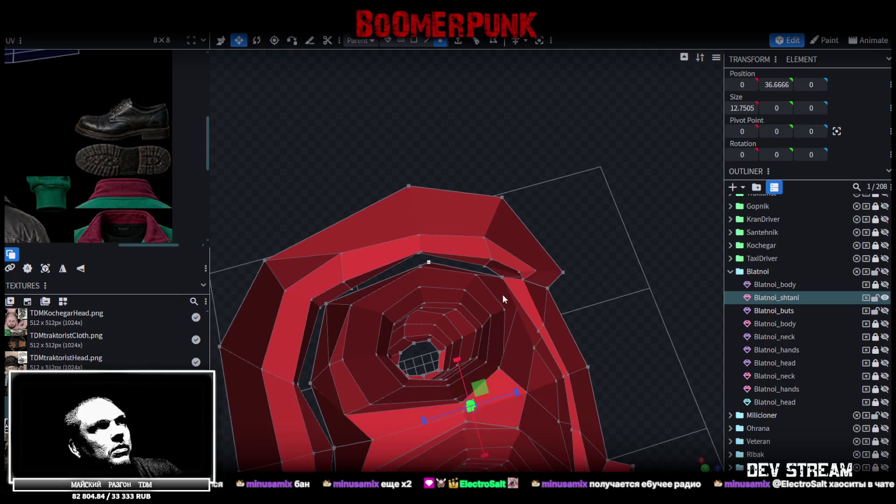
key(v)
drag(516, 392, 509, 400)
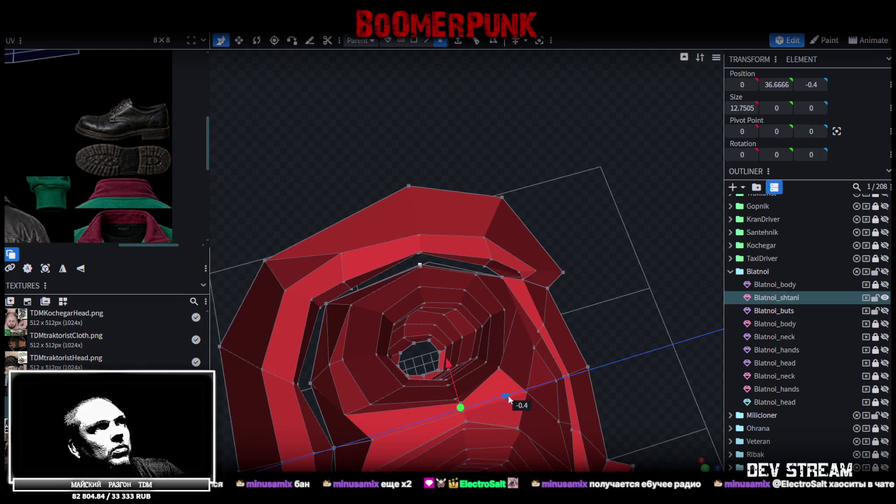
drag(593, 275, 567, 298)
scroll(567, 297, up, 5)
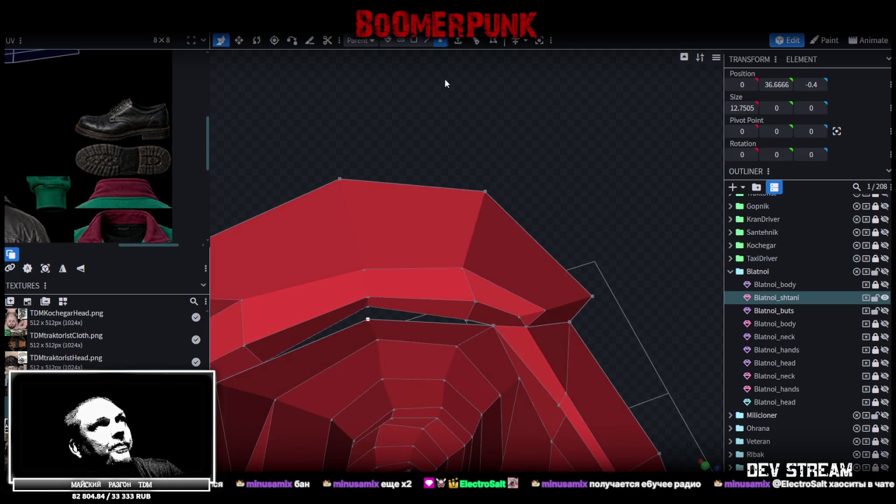
Select two waistband edges in Edge selection mode.
click(425, 42)
click(423, 317)
shift+click(426, 324)
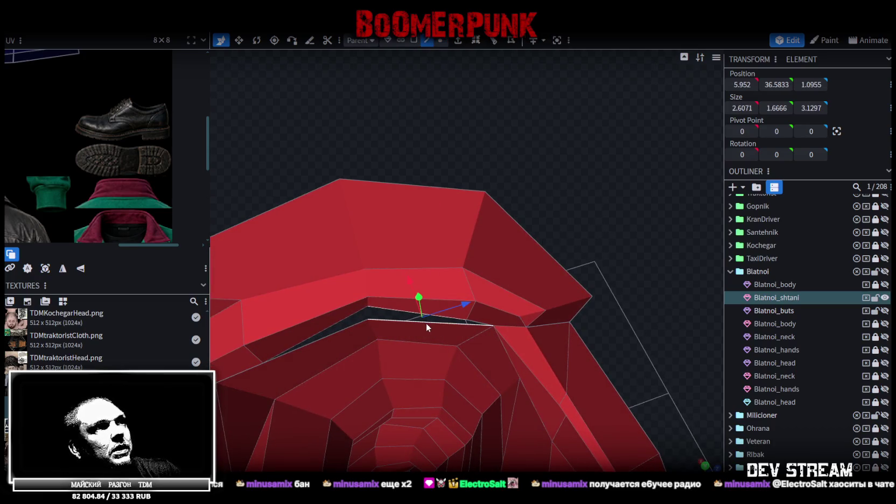
scroll(599, 261, down, 2)
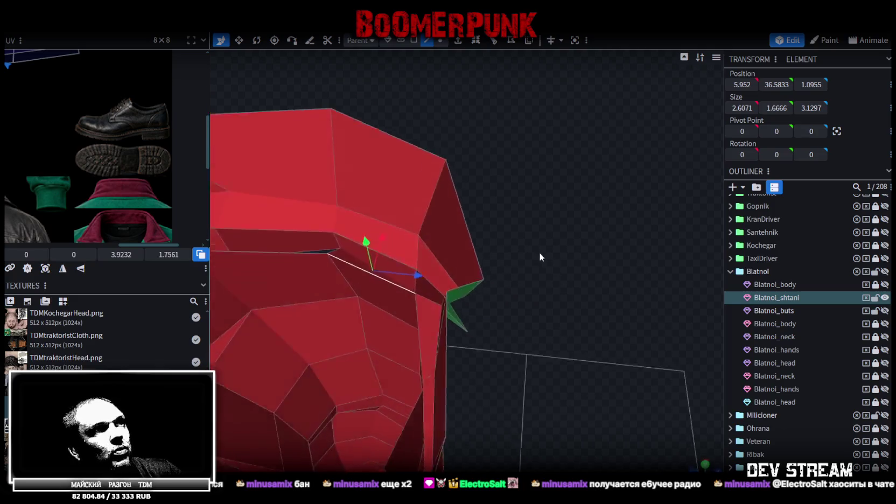